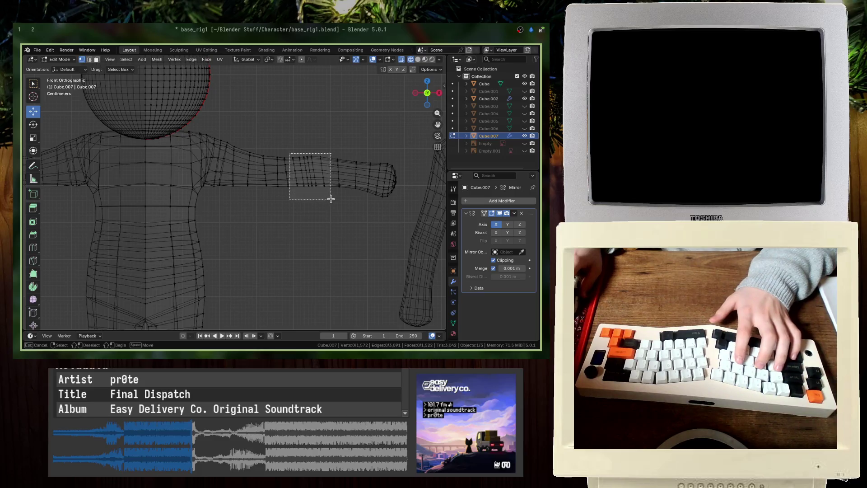
Step: Rotate the forearm vertices into line and frame the view on them
{"action": "left_click_drag", "start_coordinate": [331, 199], "coordinate": [331, 199]}
{"action": "key", "text": "r"}
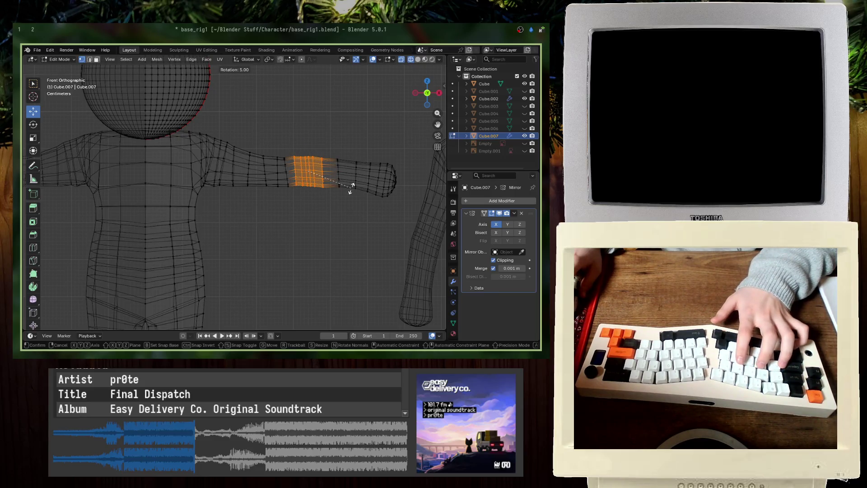
{"action": "key", "text": "Return"}
{"action": "key", "text": "KP_Decimal"}
Step: Rotate the first arm ring upright and flatten it on X to zero
{"action": "left_click_drag", "start_coordinate": [227, 168], "coordinate": [227, 166]}
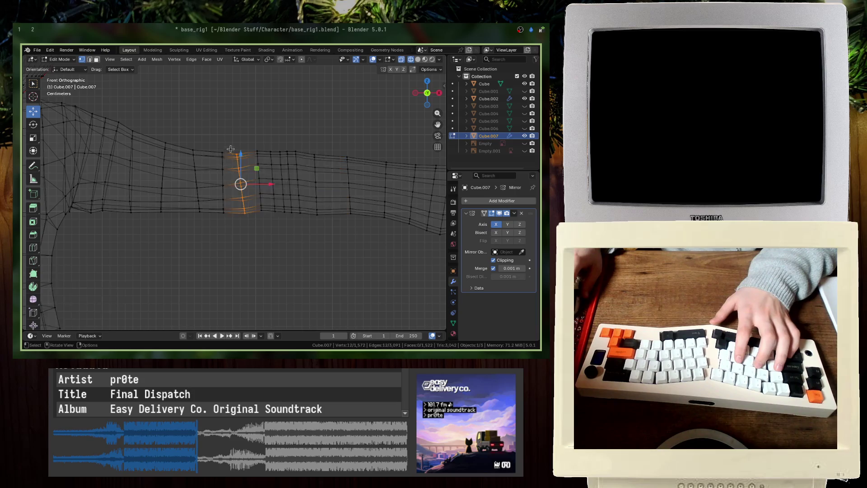
{"action": "key", "text": "r"}
{"action": "key", "text": "Return"}
{"action": "key", "text": "r"}
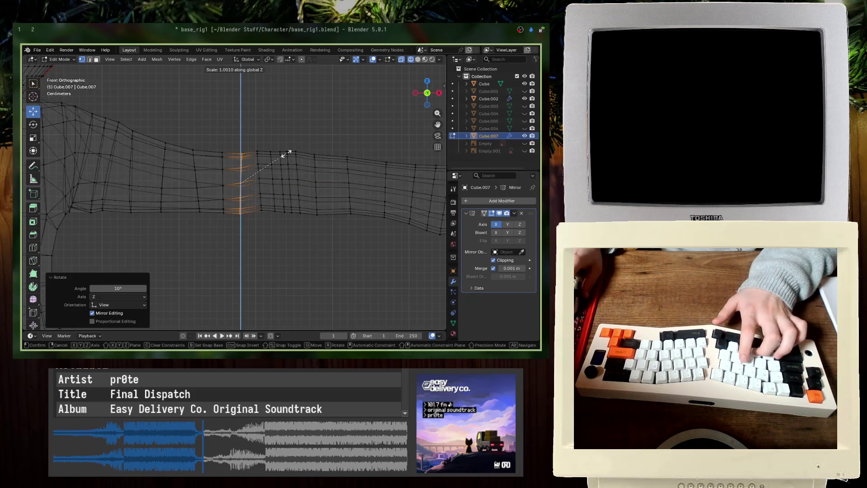
{"action": "key", "text": "x"}
{"action": "key", "text": "0"}
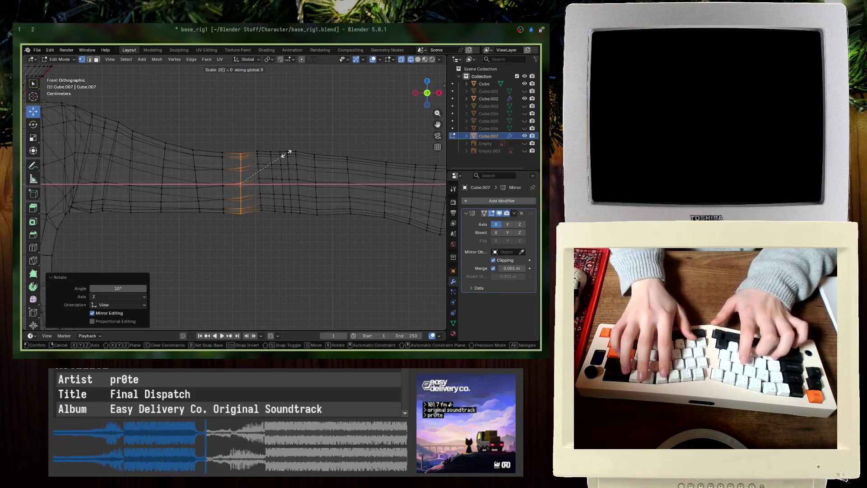
{"action": "key", "text": "Return"}
Step: Flatten the next two arm rings with S X 0 so each stands vertical
{"action": "middle_click_drag", "start_coordinate": [199, 158], "coordinate": [286, 227]}
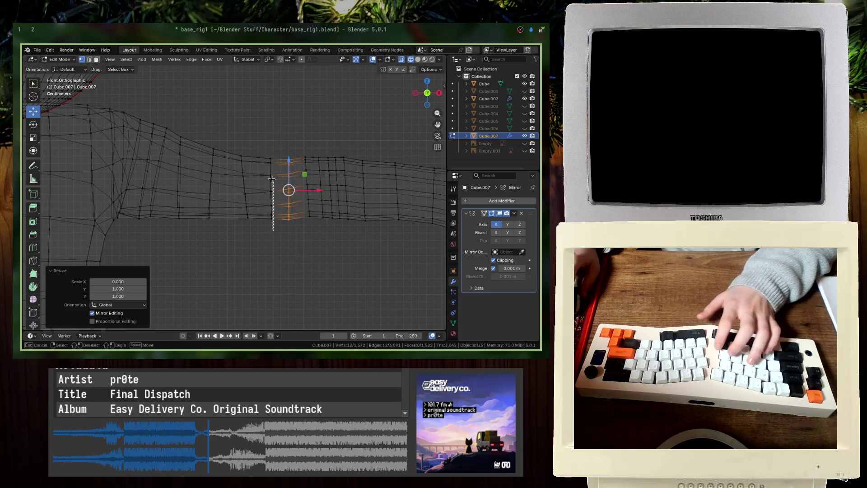
{"action": "left_click_drag", "start_coordinate": [272, 179], "coordinate": [274, 231]}
{"action": "key", "text": "s"}
{"action": "key", "text": "x"}
{"action": "key", "text": "0"}
{"action": "key", "text": "Return"}
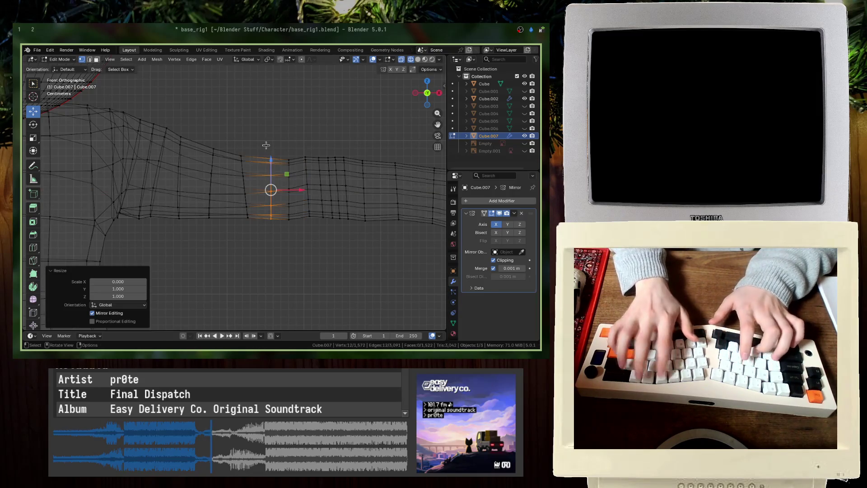
{"action": "left_click_drag", "start_coordinate": [238, 144], "coordinate": [248, 211]}
{"action": "key", "text": "s"}
{"action": "key", "text": "x"}
{"action": "key", "text": "0"}
{"action": "key", "text": "Return"}
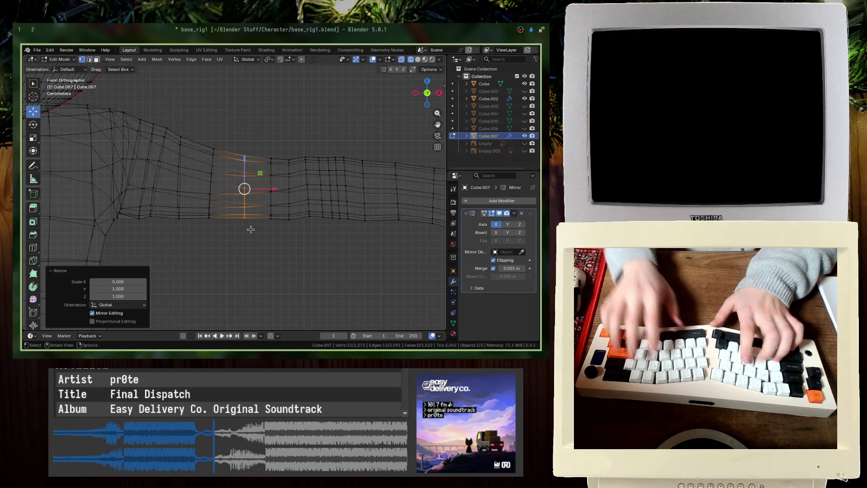
Step: Flatten the ring near the shoulder on X to zero, then leave Edit Mode
{"action": "middle_click_drag", "start_coordinate": [248, 212], "coordinate": [333, 194]}
{"action": "left_click_drag", "start_coordinate": [275, 248], "coordinate": [256, 143]}
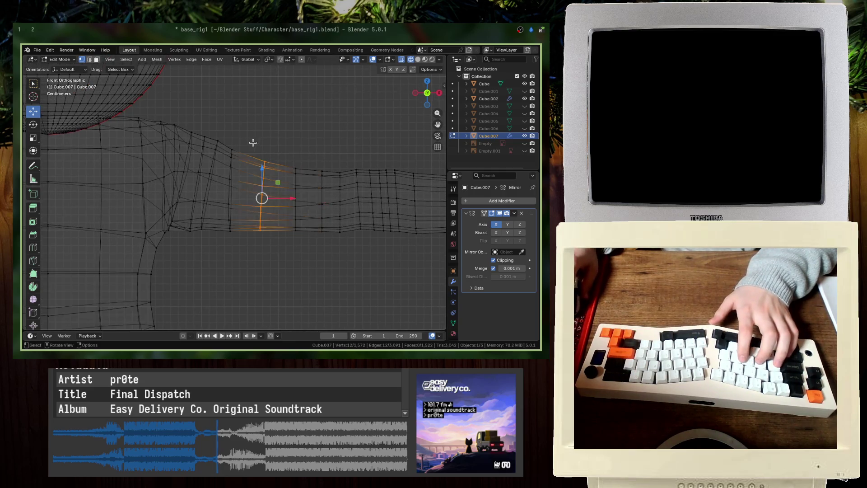
{"action": "key", "text": "s"}
{"action": "key", "text": "x"}
{"action": "key", "text": "0"}
{"action": "key", "text": "Return"}
{"action": "key", "text": "Tab"}
Step: Isolate the arm in Local View and show it as wireframe for vertex editing
{"action": "key", "text": "shift+z"}
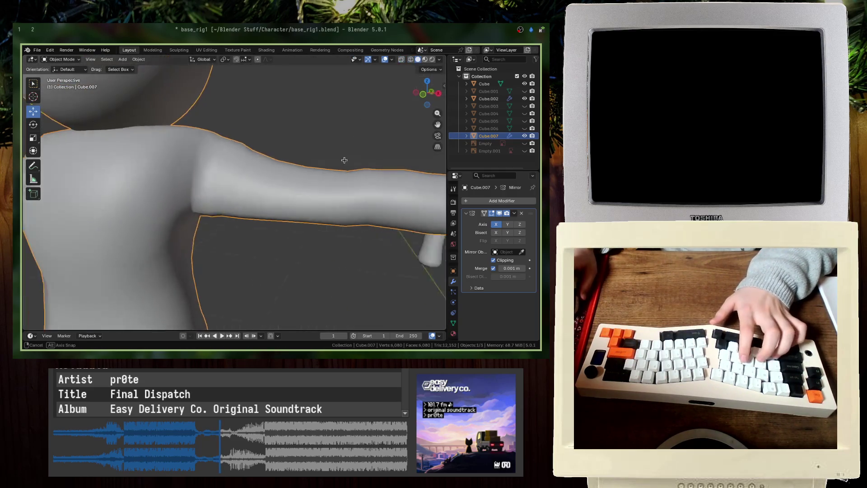
{"action": "key", "text": "Tab"}
{"action": "key", "text": "Tab"}
{"action": "key", "text": "Tab"}
{"action": "key", "text": "slash"}
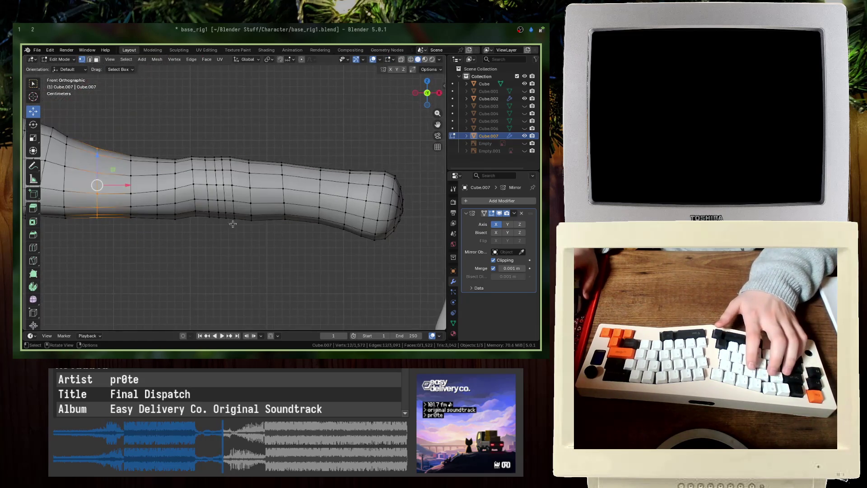
{"action": "key", "text": "shift+z"}
Step: Flatten a forearm vertex ring with S X 0, repeating to fully zero its X spread
{"action": "mouse_move", "coordinate": [239, 233]}
{"action": "left_mouse_down"}
{"action": "mouse_move", "coordinate": [183, 136]}
{"action": "mouse_move", "coordinate": [204, 162]}
{"action": "left_mouse_up"}
{"action": "key", "text": "s"}
{"action": "key", "text": "x"}
{"action": "key", "text": "0"}
{"action": "key", "text": "Return"}
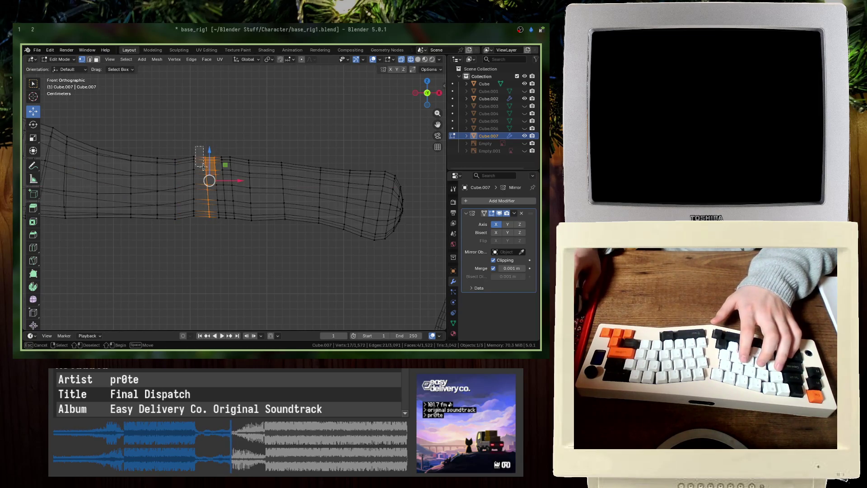
{"action": "key", "text": "s"}
{"action": "key", "text": "x"}
{"action": "key", "text": "0"}
{"action": "key", "text": "Return"}
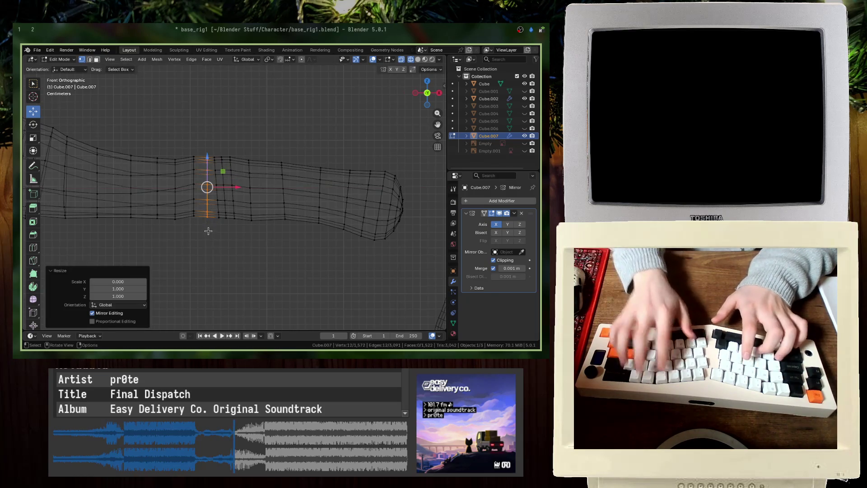
Step: Nudge a stray lower-arm vertex sideways into its column and flatten that column on X
{"action": "left_click_drag", "start_coordinate": [212, 199], "coordinate": [217, 231]}
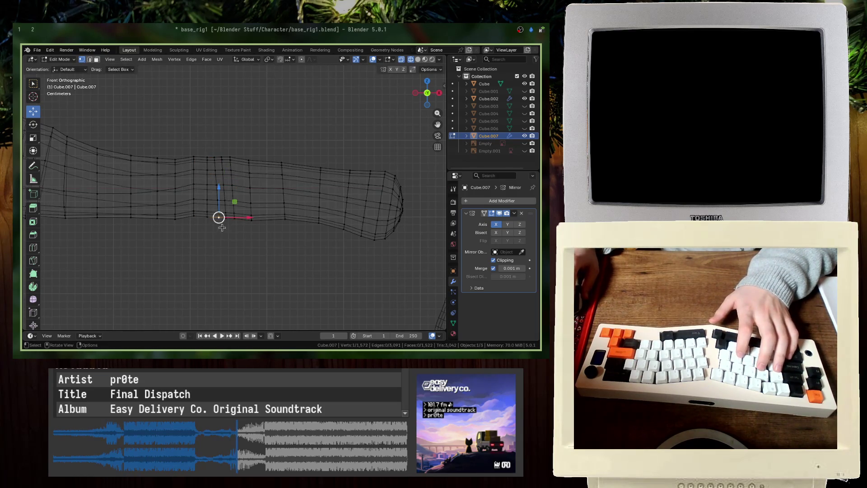
{"action": "key", "text": "b"}
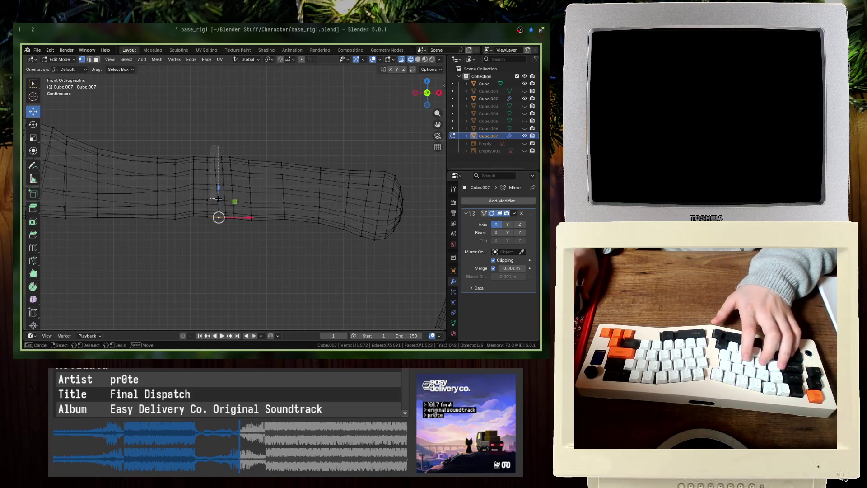
{"action": "key", "text": "m"}
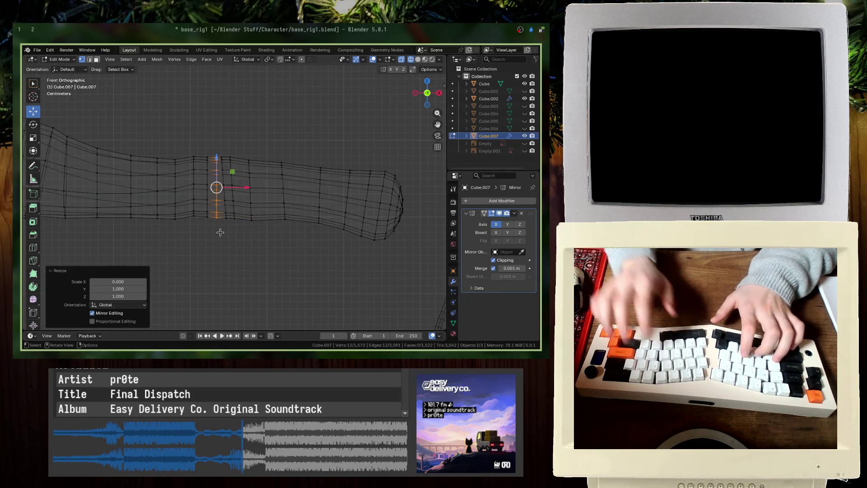
{"action": "left_click", "coordinate": [242, 233]}
{"action": "key", "text": "g"}
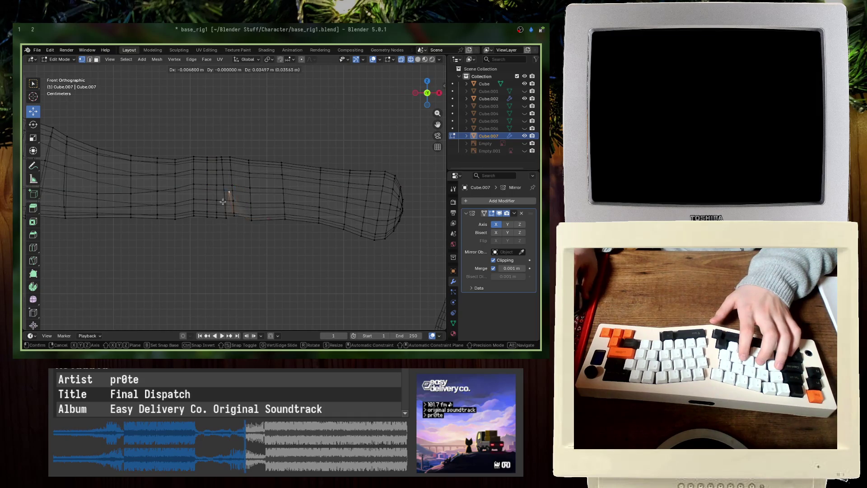
{"action": "left_click", "coordinate": [231, 233]}
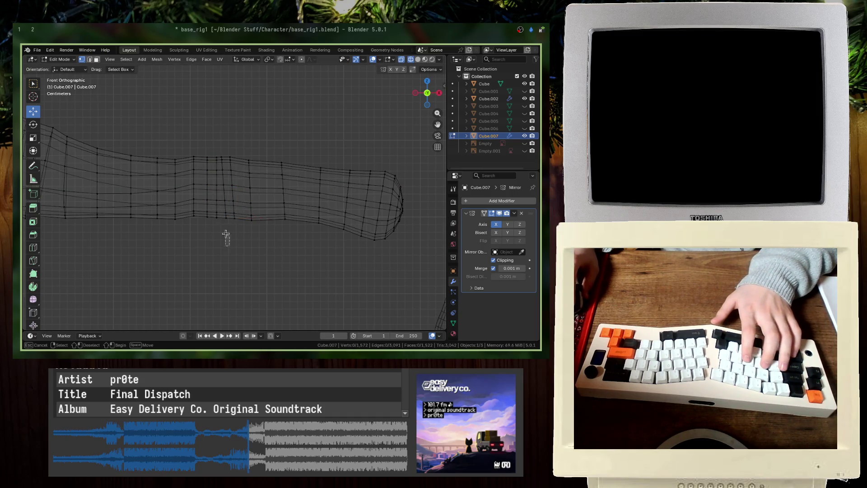
{"action": "key", "text": "s"}
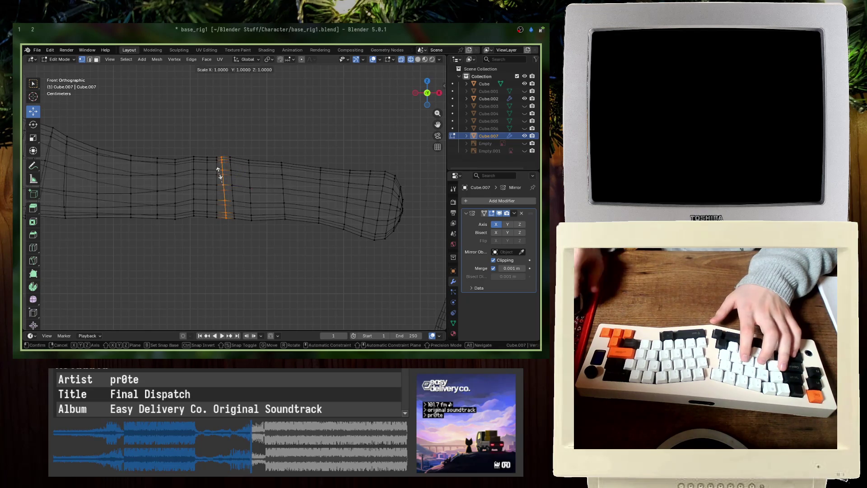
{"action": "key", "text": "x"}
{"action": "key", "text": "0"}
{"action": "key", "text": "Return"}
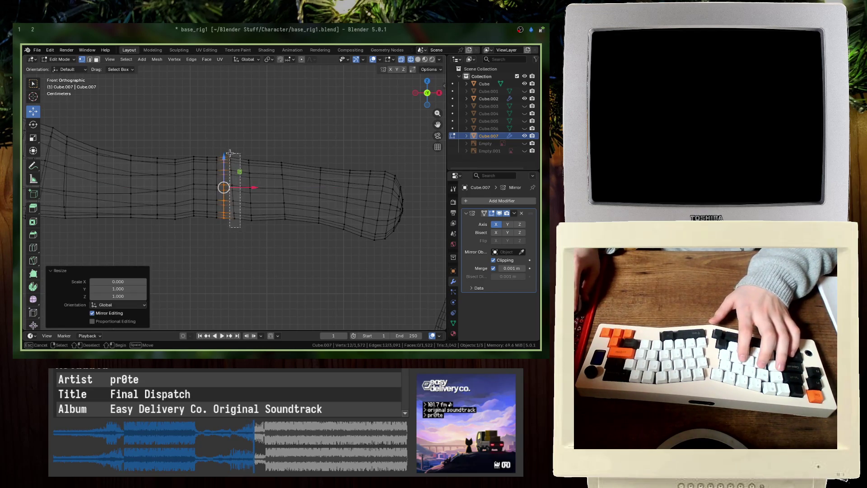
Step: Flatten the next vertex column with S X 0, repeating until it is fully straight
{"action": "mouse_move", "coordinate": [229, 153]}
{"action": "left_mouse_down"}
{"action": "mouse_move", "coordinate": [249, 155]}
{"action": "mouse_move", "coordinate": [315, 218]}
{"action": "left_mouse_up"}
{"action": "key", "text": "s"}
{"action": "key", "text": "x"}
{"action": "key", "text": "0"}
{"action": "key", "text": "Return"}
{"action": "key", "text": "s"}
{"action": "key", "text": "x"}
{"action": "key", "text": "0"}
{"action": "key", "text": "Return"}
{"action": "key", "text": "s"}
{"action": "key", "text": "x"}
{"action": "key", "text": "0"}
{"action": "key", "text": "Return"}
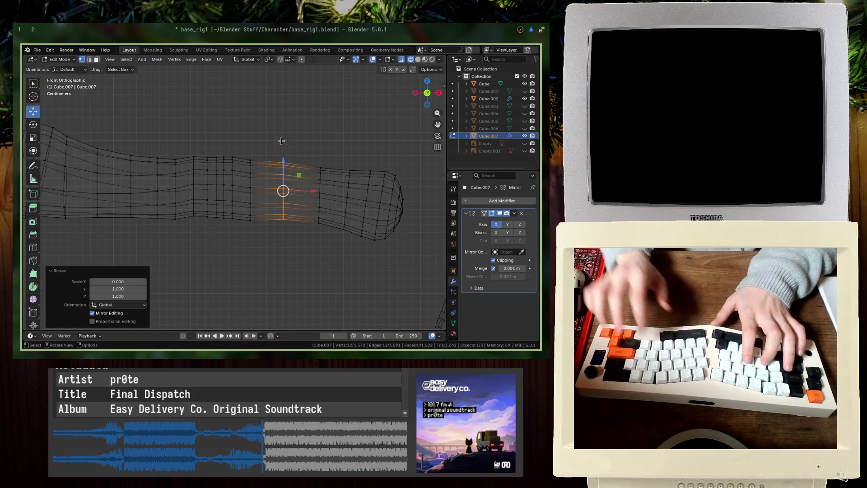
Step: Flatten the wrist column and the column nearest the hand on X to zero
{"action": "left_click_drag", "start_coordinate": [299, 145], "coordinate": [300, 143]}
{"action": "key", "text": "s"}
{"action": "key", "text": "x"}
{"action": "key", "text": "0"}
{"action": "key", "text": "Return"}
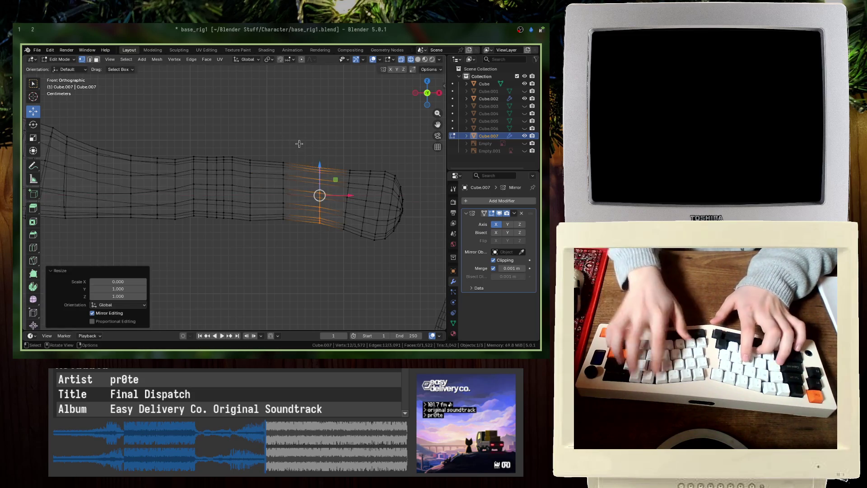
{"action": "mouse_move", "coordinate": [349, 239]}
{"action": "left_mouse_down"}
{"action": "mouse_move", "coordinate": [347, 252]}
{"action": "mouse_move", "coordinate": [332, 149]}
{"action": "mouse_move", "coordinate": [410, 301]}
{"action": "left_mouse_up"}
{"action": "key", "text": "s"}
{"action": "key", "text": "x"}
{"action": "key", "text": "0"}
{"action": "key", "text": "Return"}
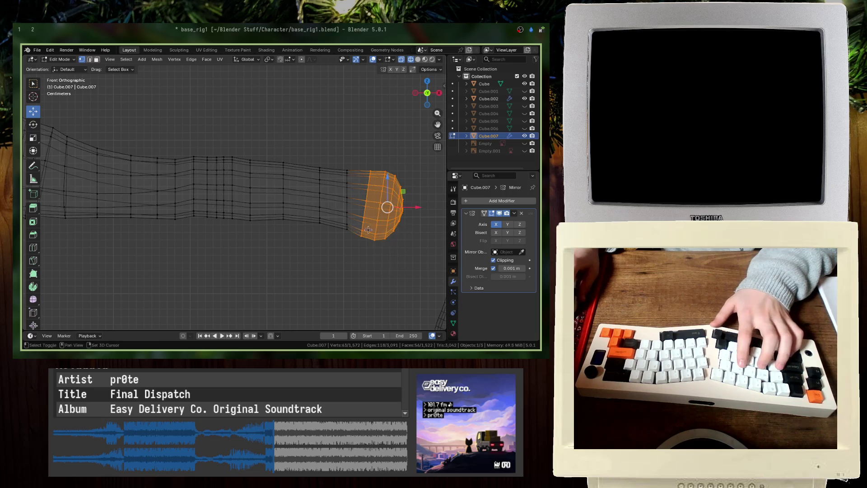
Step: Reposition the hand vertices, review in solid shading, then reselect the body for wireframe editing
{"action": "key", "text": "r"}
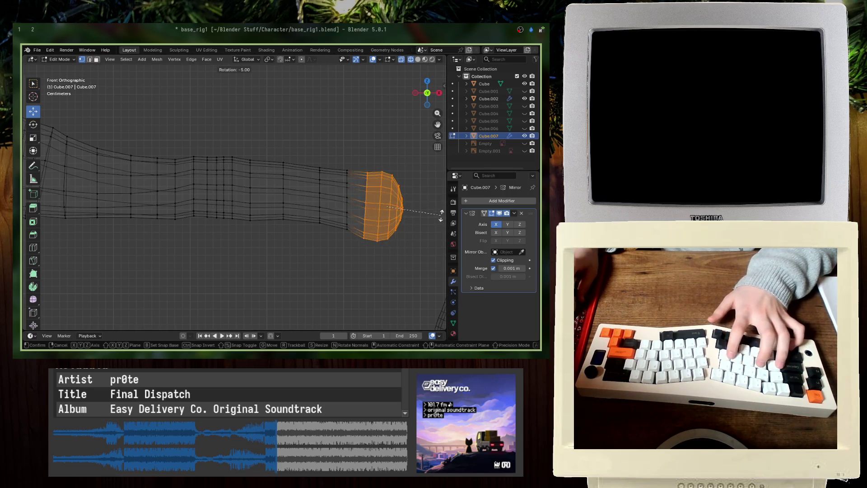
{"action": "key", "text": "Escape"}
{"action": "key", "text": "g"}
{"action": "left_click", "coordinate": [430, 204]}
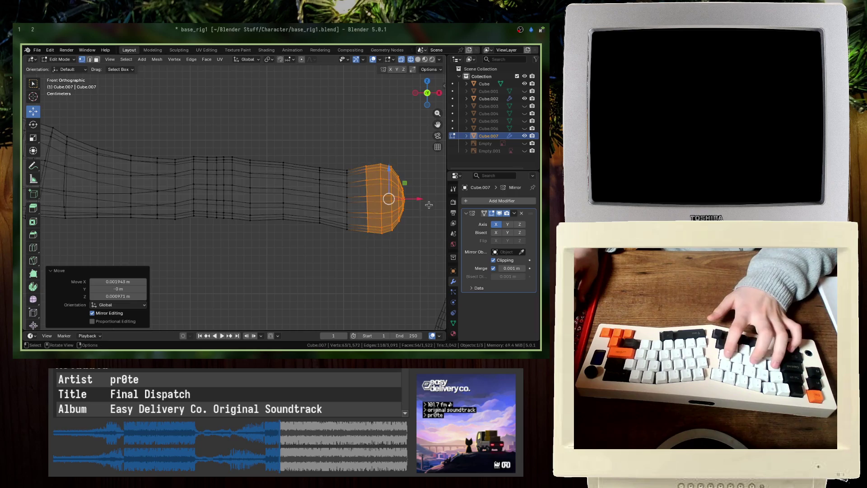
{"action": "key", "text": "Tab"}
{"action": "scroll", "coordinate": [344, 233], "scroll_direction": "down", "scroll_amount": 5}
{"action": "key", "text": "shift+z"}
{"action": "key", "text": "Tab"}
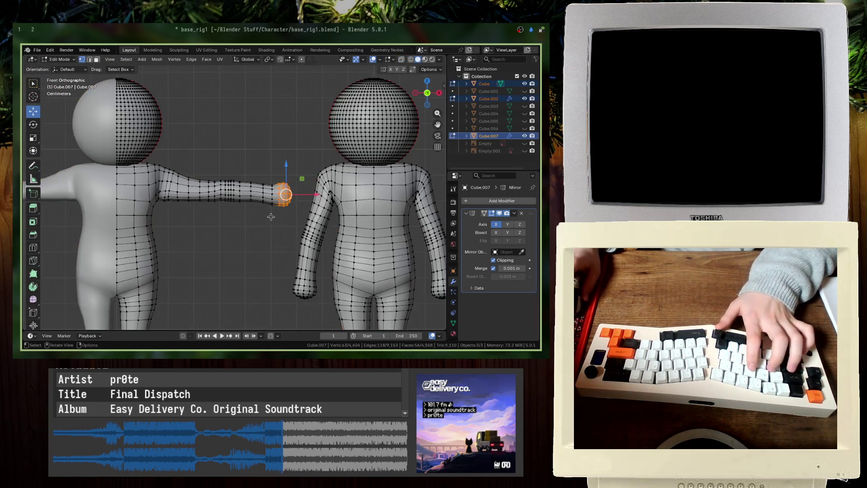
{"action": "key", "text": "Tab"}
{"action": "left_click", "coordinate": [238, 188]}
{"action": "key", "text": "Tab"}
{"action": "scroll", "coordinate": [239, 187], "scroll_direction": "up", "scroll_amount": 5}
{"action": "key", "text": "shift+z"}
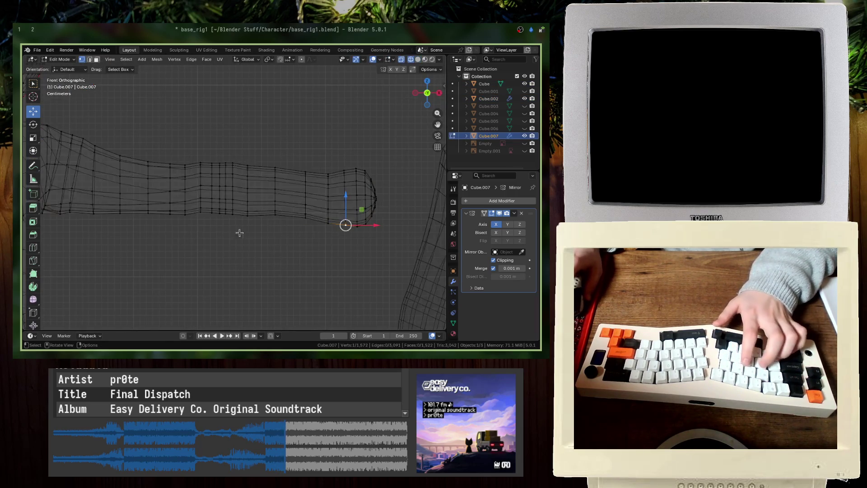
Step: Shift the whole forearm and hand vertically into line, check it in solid view and save
{"action": "left_click_drag", "start_coordinate": [383, 243], "coordinate": [193, 145]}
{"action": "key", "text": "g"}
{"action": "key", "text": "z"}
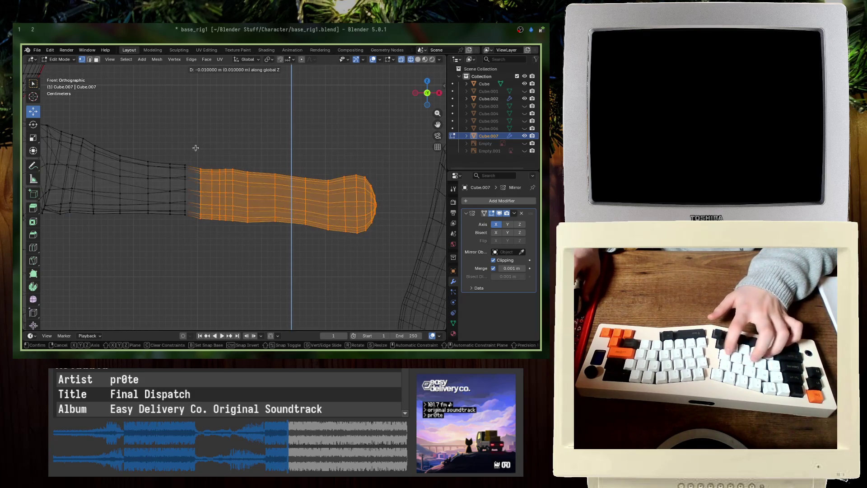
{"action": "left_click", "coordinate": [195, 148]}
{"action": "key", "text": "Tab"}
{"action": "key", "text": "shift+z"}
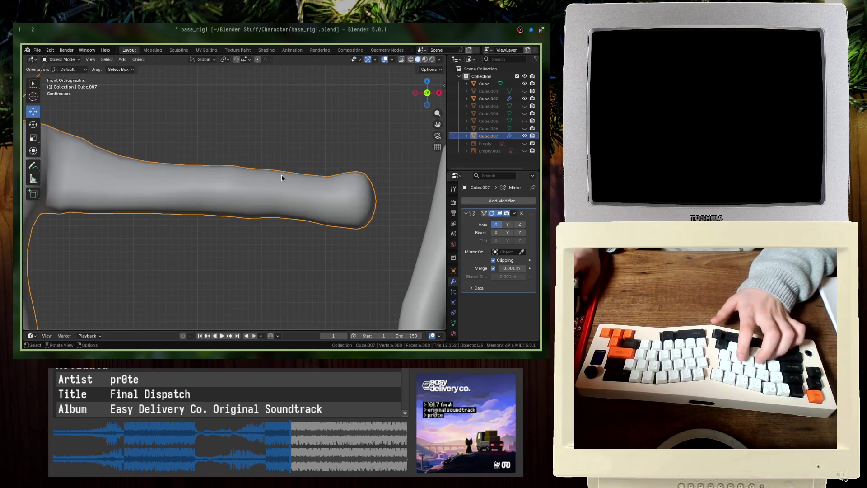
{"action": "middle_click_drag", "start_coordinate": [283, 179], "coordinate": [212, 191]}
{"action": "key", "text": "ctrl+s"}
Step: From front view, shrink one arm vertex column vertically to slim the arm
{"action": "key", "text": "KP_1"}
{"action": "key", "text": "Tab"}
{"action": "scroll", "coordinate": [201, 170], "scroll_direction": "up", "scroll_amount": 3}
{"action": "key", "text": "shift+z"}
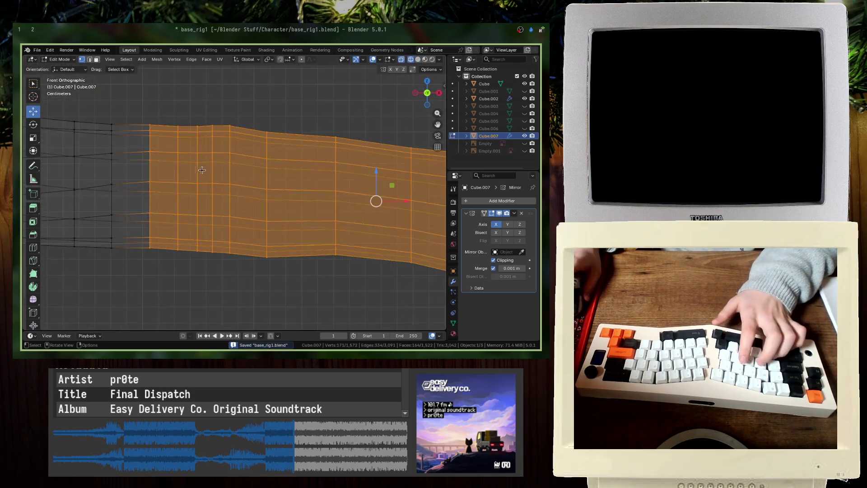
{"action": "left_click_drag", "start_coordinate": [243, 147], "coordinate": [243, 261]}
{"action": "key", "text": "s"}
{"action": "key", "text": "z"}
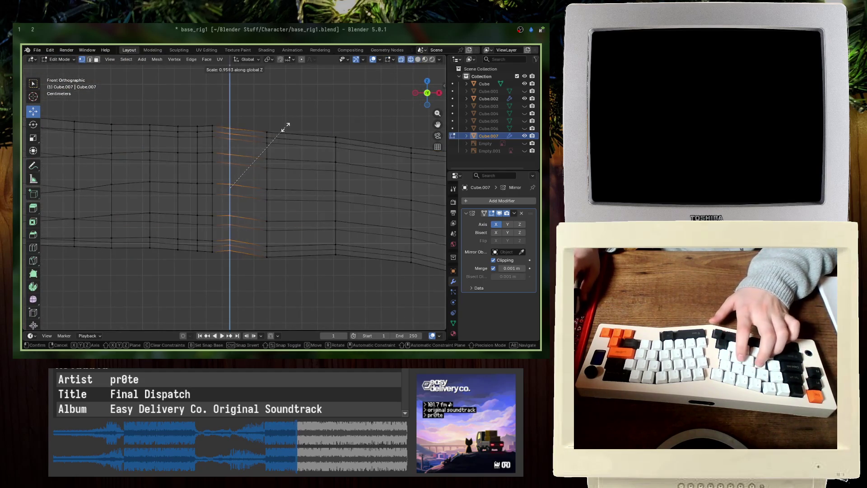
{"action": "left_click", "coordinate": [285, 128]}
{"action": "key", "text": "g"}
{"action": "key", "text": "Escape"}
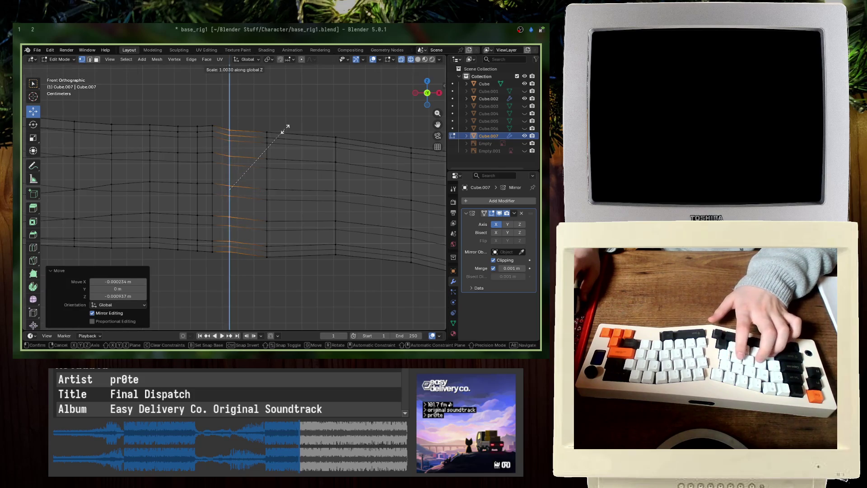
{"action": "key", "text": "s"}
{"action": "key", "text": "Escape"}
{"action": "key", "text": "Tab"}
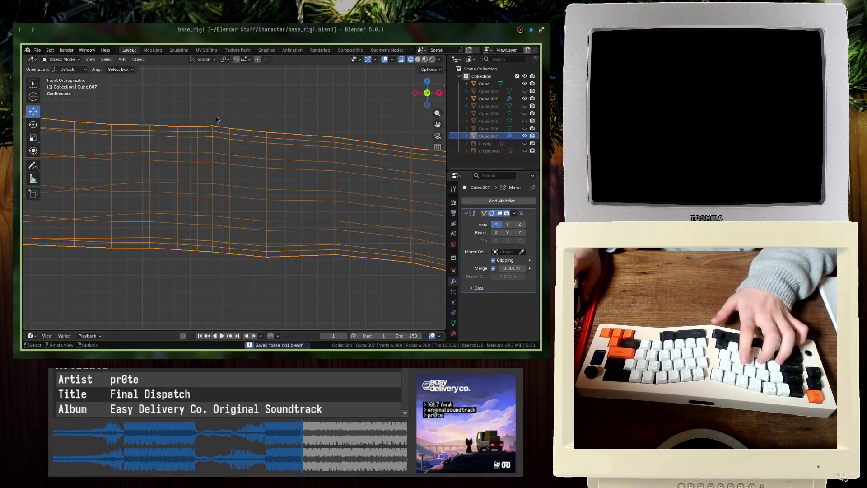
Step: Shrink a second arm column vertically, save the file and review the character in solid shading
{"action": "key", "text": "Tab"}
{"action": "left_click_drag", "start_coordinate": [204, 115], "coordinate": [213, 150]}
{"action": "left_click_drag", "start_coordinate": [215, 276], "coordinate": [215, 277]}
{"action": "key", "text": "s"}
{"action": "key", "text": "z"}
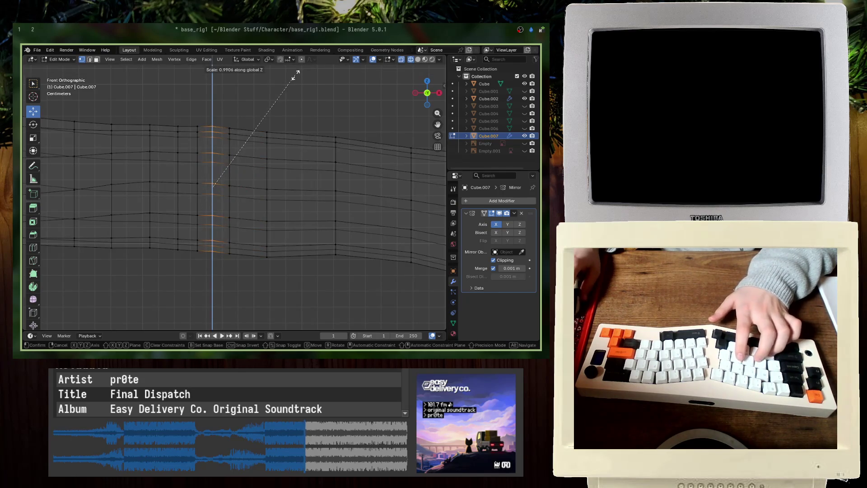
{"action": "left_click", "coordinate": [295, 75]}
{"action": "key", "text": "g"}
{"action": "key", "text": "z"}
{"action": "key", "text": "Escape"}
{"action": "key", "text": "Tab"}
{"action": "key", "text": "ctrl+s"}
{"action": "mouse_move", "coordinate": [251, 120]}
{"action": "middle_mouse_down"}
{"action": "mouse_move", "coordinate": [271, 121]}
{"action": "mouse_move", "coordinate": [291, 155]}
{"action": "mouse_move", "coordinate": [277, 241]}
{"action": "mouse_move", "coordinate": [154, 235]}
{"action": "middle_mouse_up"}
{"action": "key", "text": "shift+z"}
{"action": "left_click", "coordinate": [278, 241]}
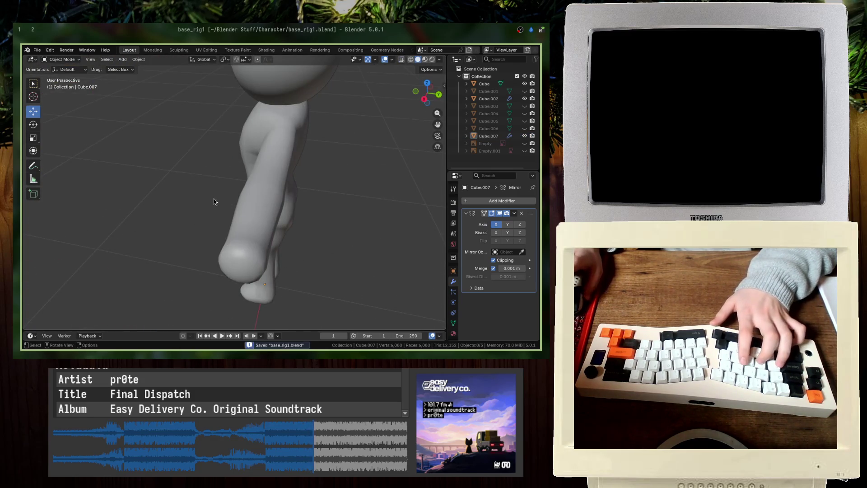
Step: Select the T-pose character from the two figures and view it from the front
{"action": "middle_click_drag", "start_coordinate": [214, 202], "coordinate": [290, 196]}
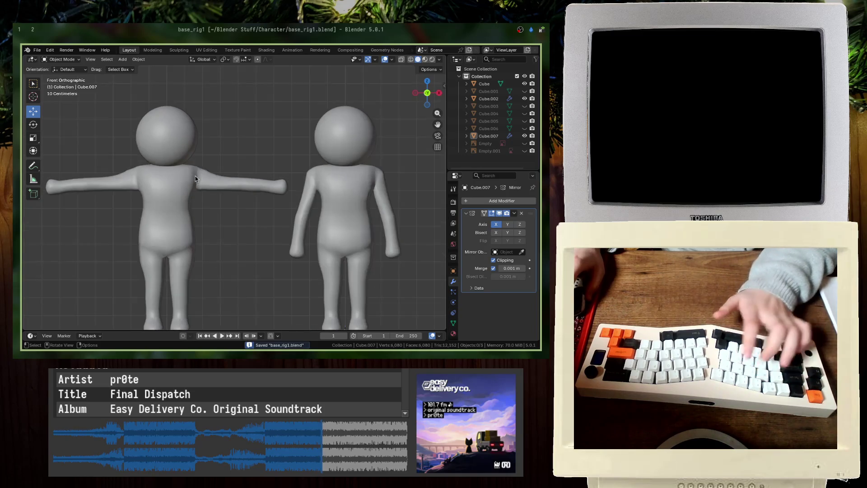
{"action": "mouse_move", "coordinate": [196, 178]}
{"action": "middle_mouse_down"}
{"action": "mouse_move", "coordinate": [242, 142]}
{"action": "mouse_move", "coordinate": [247, 170]}
{"action": "mouse_move", "coordinate": [292, 189]}
{"action": "middle_mouse_up"}
{"action": "left_click", "coordinate": [242, 142]}
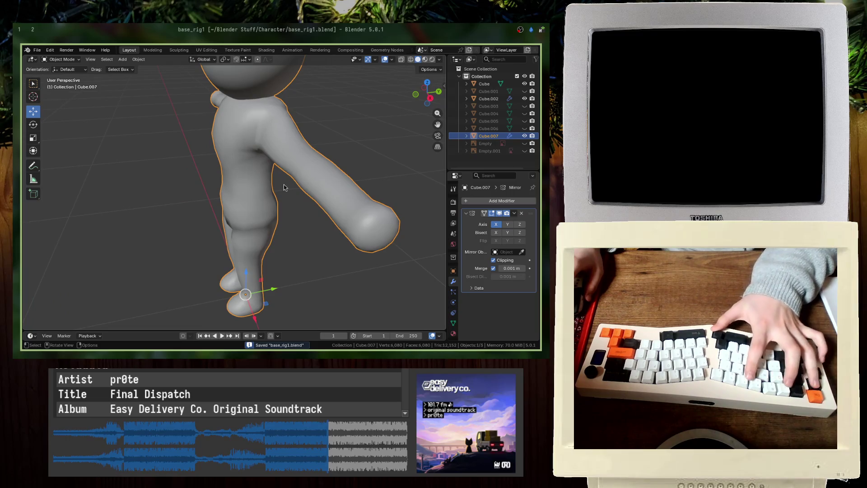
{"action": "key", "text": "KP_1"}
Step: In Edit Mode, scale the shoulder edge loop along the Y axis
{"action": "mouse_move", "coordinate": [324, 182]}
{"action": "middle_mouse_down"}
{"action": "mouse_move", "coordinate": [271, 228]}
{"action": "mouse_move", "coordinate": [281, 202]}
{"action": "mouse_move", "coordinate": [208, 203]}
{"action": "mouse_move", "coordinate": [211, 180]}
{"action": "mouse_move", "coordinate": [264, 182]}
{"action": "mouse_move", "coordinate": [294, 143]}
{"action": "mouse_move", "coordinate": [274, 136]}
{"action": "mouse_move", "coordinate": [314, 118]}
{"action": "middle_mouse_up"}
{"action": "scroll", "coordinate": [271, 229], "scroll_direction": "down", "scroll_amount": 5}
{"action": "scroll", "coordinate": [272, 229], "scroll_direction": "up", "scroll_amount": 2}
{"action": "key", "text": "Tab"}
{"action": "scroll", "coordinate": [264, 181], "scroll_direction": "up", "scroll_amount": 3}
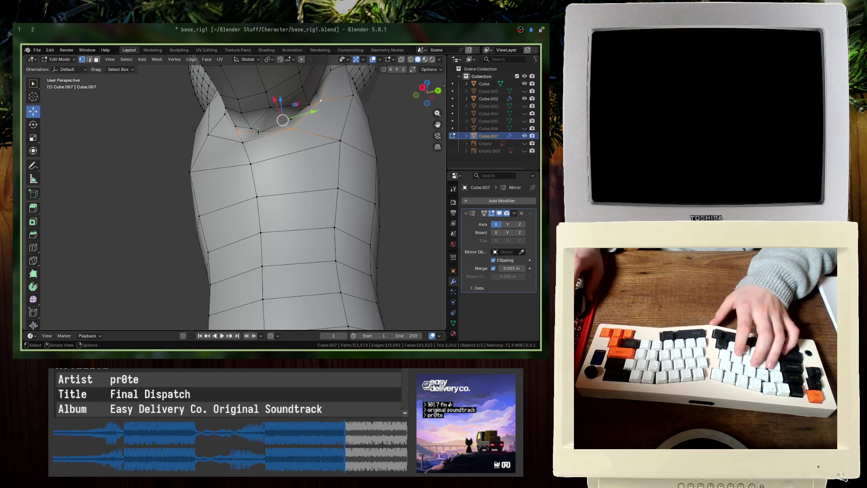
{"action": "middle_click_drag", "start_coordinate": [258, 131], "coordinate": [329, 142]}
{"action": "key", "text": "s"}
{"action": "key", "text": "x"}
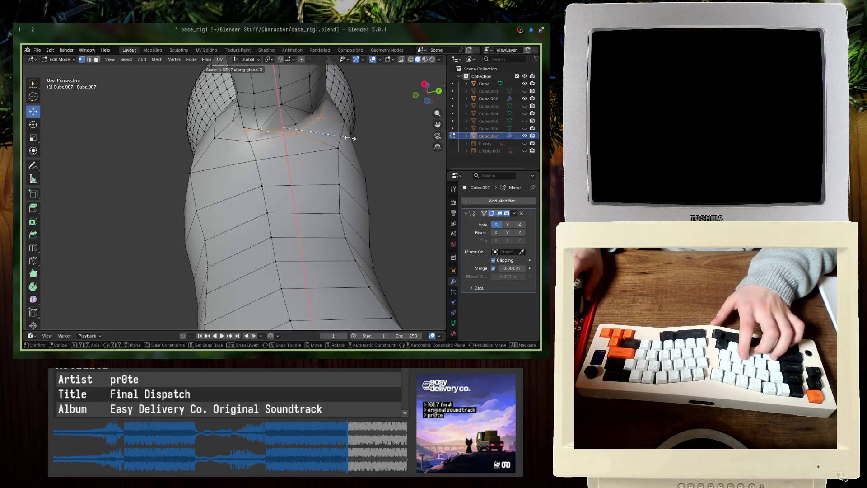
{"action": "key", "text": "y"}
{"action": "left_click", "coordinate": [350, 137]}
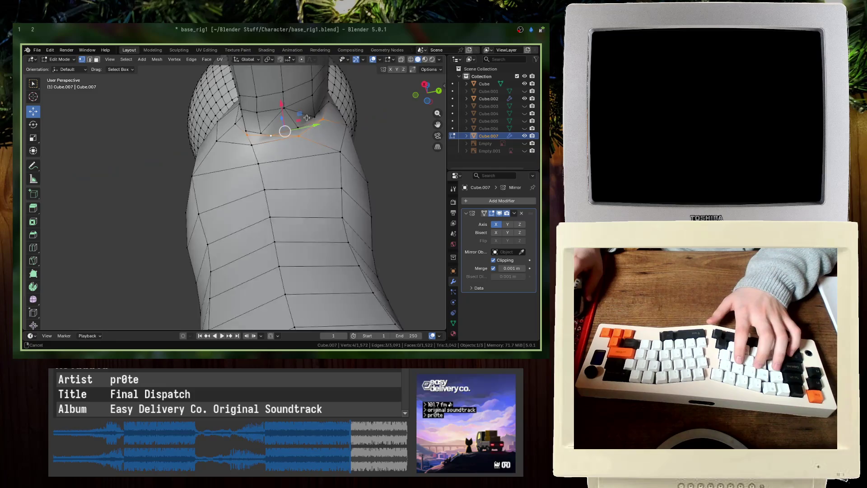
Step: Widen the armpit edge loop along X, shift it along X, and save the file
{"action": "mouse_move", "coordinate": [350, 138]}
{"action": "middle_mouse_down"}
{"action": "mouse_move", "coordinate": [264, 174]}
{"action": "mouse_move", "coordinate": [262, 188]}
{"action": "mouse_move", "coordinate": [183, 206]}
{"action": "mouse_move", "coordinate": [229, 190]}
{"action": "middle_mouse_up"}
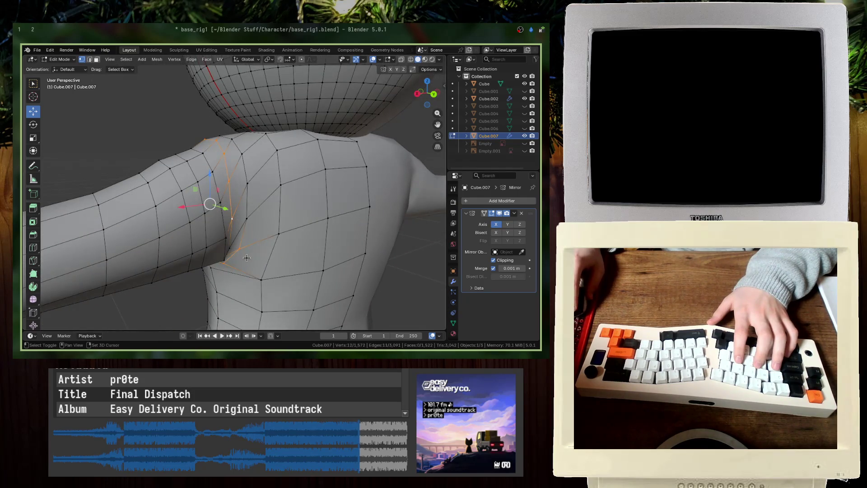
{"action": "mouse_move", "coordinate": [247, 258]}
{"action": "middle_mouse_down"}
{"action": "mouse_move", "coordinate": [224, 204]}
{"action": "mouse_move", "coordinate": [255, 187]}
{"action": "mouse_move", "coordinate": [258, 232]}
{"action": "middle_mouse_up"}
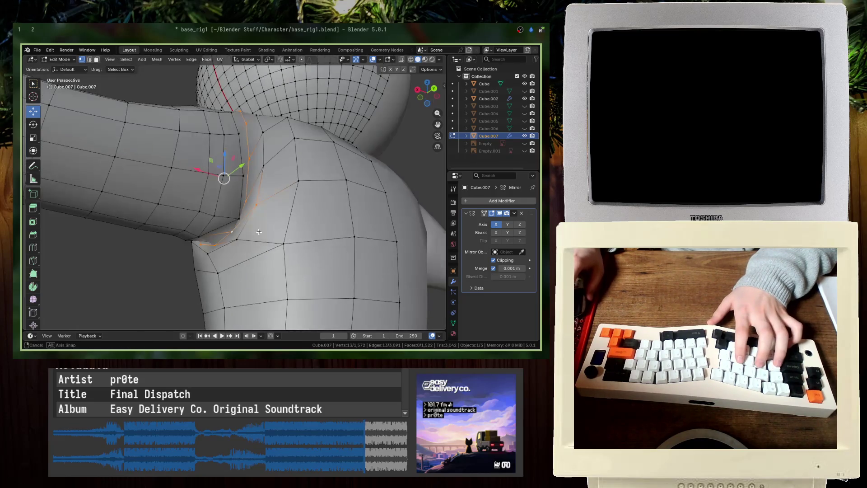
{"action": "middle_click_drag", "start_coordinate": [251, 197], "coordinate": [310, 249]}
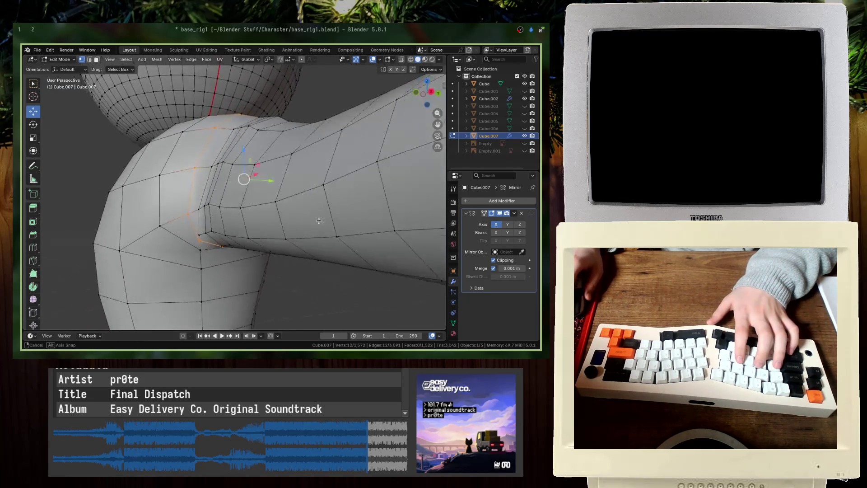
{"action": "key", "text": "s"}
{"action": "key", "text": "x"}
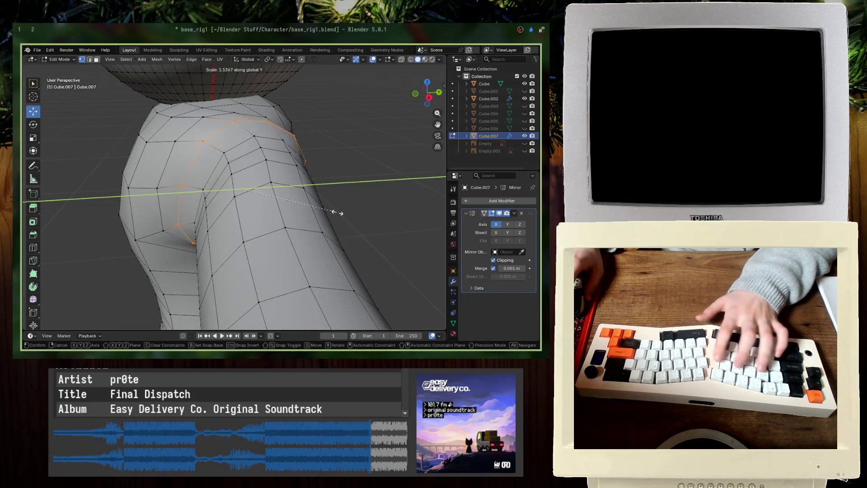
{"action": "left_click", "coordinate": [333, 210]}
{"action": "middle_click_drag", "start_coordinate": [332, 210], "coordinate": [297, 218]}
{"action": "key", "text": "g"}
{"action": "key", "text": "x"}
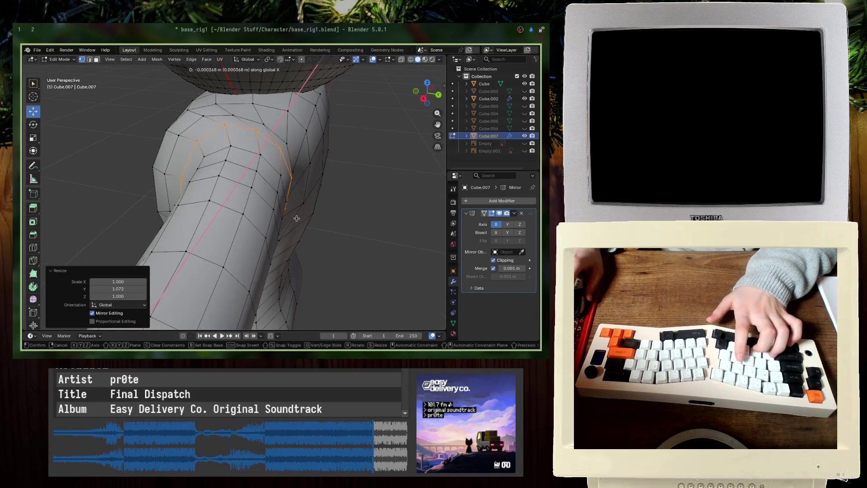
{"action": "left_click", "coordinate": [291, 217]}
{"action": "key", "text": "Tab"}
{"action": "key", "text": "ctrl+s"}
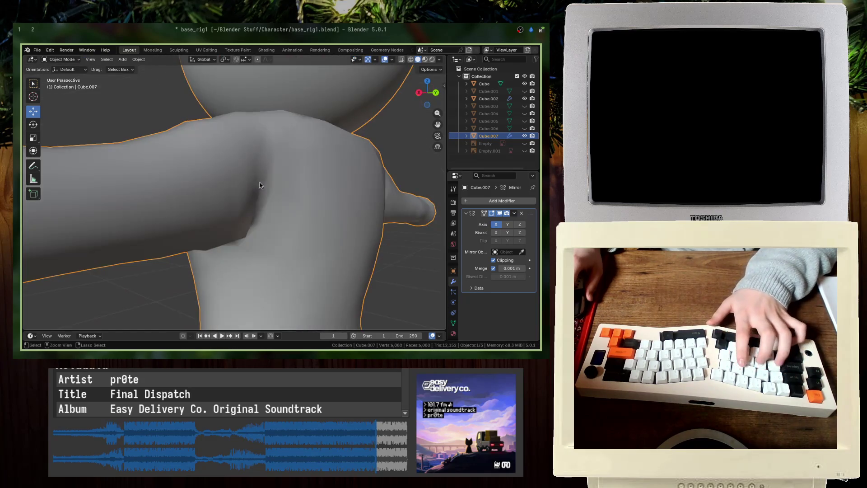
Step: Toggle between edit and object mode to compare the smoothed shoulder shape, saving again
{"action": "mouse_move", "coordinate": [292, 217]}
{"action": "middle_mouse_down"}
{"action": "mouse_move", "coordinate": [253, 168]}
{"action": "mouse_move", "coordinate": [263, 173]}
{"action": "mouse_move", "coordinate": [244, 244]}
{"action": "mouse_move", "coordinate": [282, 231]}
{"action": "middle_mouse_up"}
{"action": "key", "text": "Tab"}
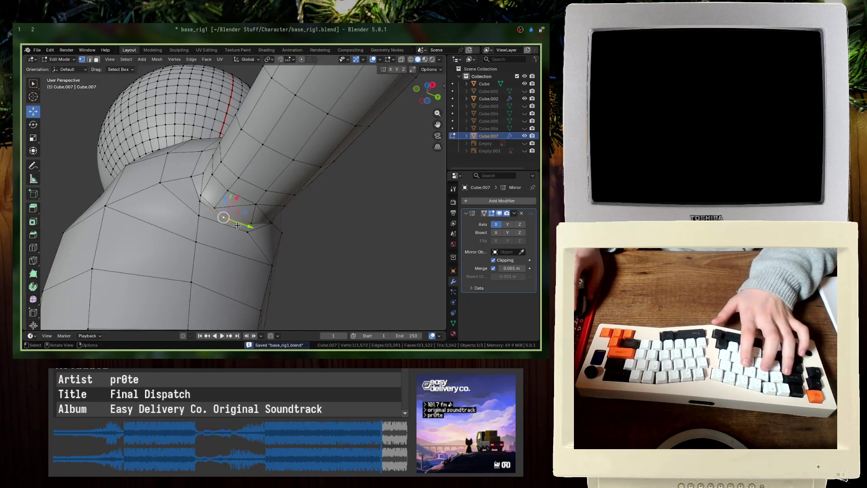
{"action": "mouse_move", "coordinate": [219, 206]}
{"action": "middle_mouse_down"}
{"action": "mouse_move", "coordinate": [269, 255]}
{"action": "mouse_move", "coordinate": [223, 220]}
{"action": "mouse_move", "coordinate": [202, 224]}
{"action": "mouse_move", "coordinate": [227, 236]}
{"action": "mouse_move", "coordinate": [254, 202]}
{"action": "middle_mouse_up"}
{"action": "key", "text": "Tab"}
{"action": "key", "text": "ctrl+s"}
{"action": "key", "text": "Tab"}
{"action": "key", "text": "Tab"}
{"action": "key", "text": "Tab"}
Step: Move the armpit vertex along Y and then vertically along Z, saving the file
{"action": "key", "text": "g"}
{"action": "key", "text": "y"}
{"action": "left_click", "coordinate": [224, 221]}
{"action": "key", "text": "g"}
{"action": "key", "text": "z"}
{"action": "key", "text": "Tab"}
{"action": "key", "text": "ctrl+s"}
{"action": "key", "text": "Tab"}
{"action": "key", "text": "Tab"}
{"action": "key", "text": "Tab"}
{"action": "key", "text": "Tab"}
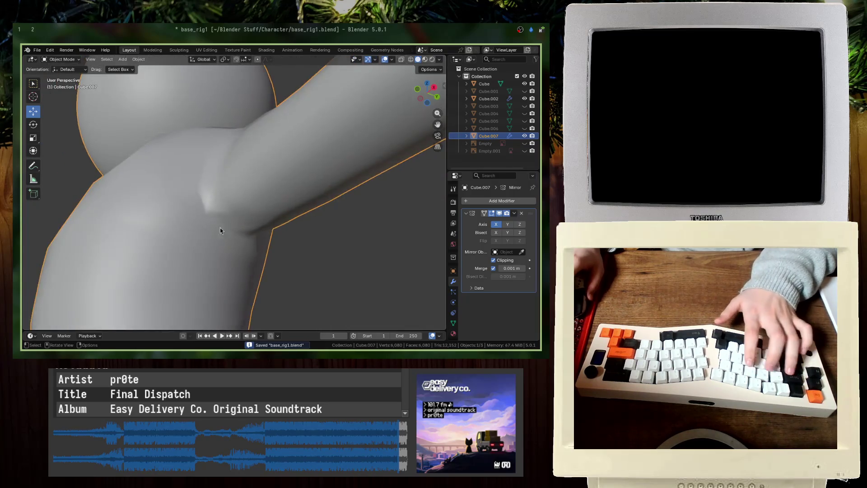
{"action": "key", "text": "Tab"}
{"action": "middle_click_drag", "start_coordinate": [220, 231], "coordinate": [178, 238]}
{"action": "scroll", "coordinate": [178, 238], "scroll_direction": "up", "scroll_amount": 4}
{"action": "scroll", "coordinate": [173, 251], "scroll_direction": "up", "scroll_amount": 4}
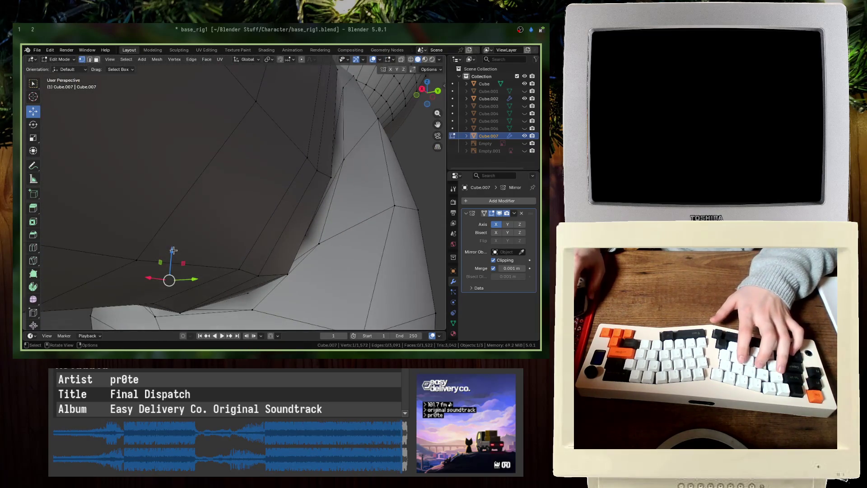
{"action": "left_click_drag", "start_coordinate": [173, 251], "coordinate": [174, 252]}
{"action": "mouse_move", "coordinate": [174, 252]}
{"action": "middle_mouse_down"}
{"action": "mouse_move", "coordinate": [254, 200]}
{"action": "mouse_move", "coordinate": [269, 207]}
{"action": "mouse_move", "coordinate": [287, 177]}
{"action": "middle_mouse_up"}
{"action": "left_click", "coordinate": [256, 213]}
{"action": "key", "text": "Tab"}
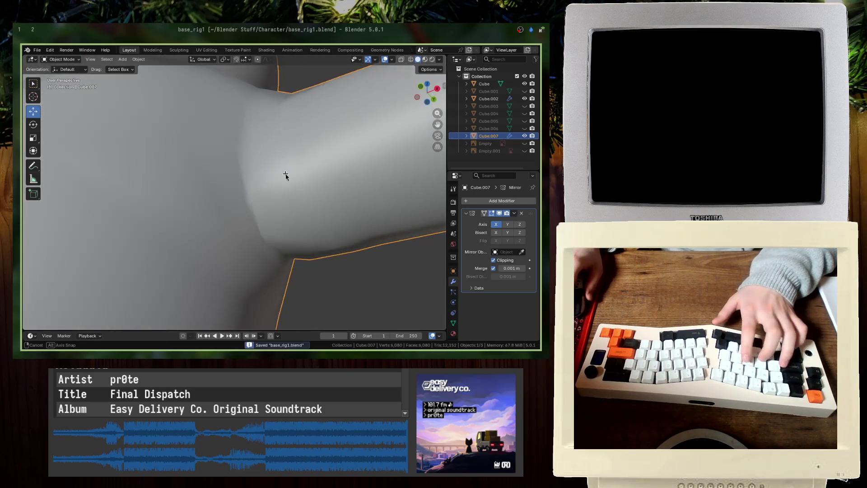
{"action": "key", "text": "Tab"}
{"action": "key", "text": "ctrl+s"}
Step: Nudge the armpit vertex further, including a vertical move, then save and deselect the character
{"action": "key", "text": "g"}
{"action": "left_click", "coordinate": [269, 214]}
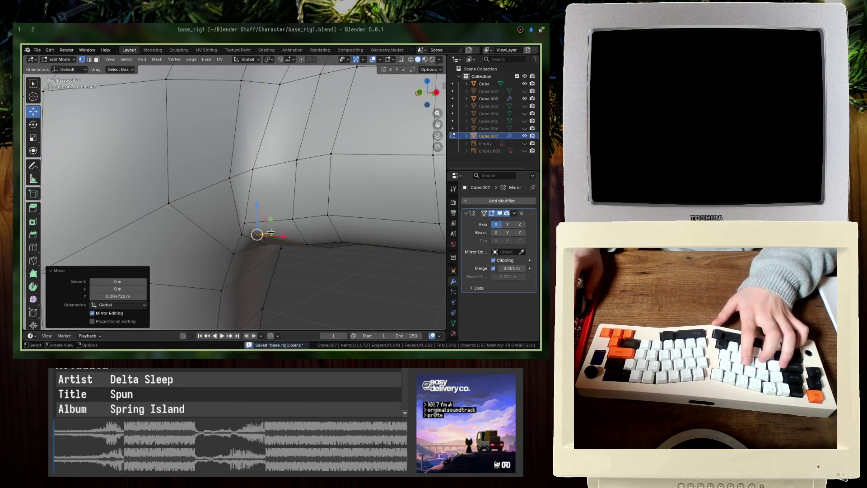
{"action": "key", "text": "Tab"}
{"action": "mouse_move", "coordinate": [269, 214]}
{"action": "middle_mouse_down"}
{"action": "mouse_move", "coordinate": [206, 228]}
{"action": "mouse_move", "coordinate": [233, 178]}
{"action": "mouse_move", "coordinate": [232, 215]}
{"action": "mouse_move", "coordinate": [217, 233]}
{"action": "mouse_move", "coordinate": [258, 197]}
{"action": "mouse_move", "coordinate": [258, 233]}
{"action": "mouse_move", "coordinate": [271, 217]}
{"action": "mouse_move", "coordinate": [150, 257]}
{"action": "mouse_move", "coordinate": [283, 254]}
{"action": "mouse_move", "coordinate": [249, 238]}
{"action": "mouse_move", "coordinate": [278, 232]}
{"action": "middle_mouse_up"}
{"action": "key", "text": "Tab"}
{"action": "key", "text": "g"}
{"action": "left_click", "coordinate": [217, 234]}
{"action": "key", "text": "g"}
{"action": "key", "text": "z"}
{"action": "left_click", "coordinate": [258, 211]}
{"action": "key", "text": "Tab"}
{"action": "key", "text": "ctrl+s"}
{"action": "scroll", "coordinate": [152, 252], "scroll_direction": "down", "scroll_amount": 5}
{"action": "left_click", "coordinate": [284, 254]}
{"action": "scroll", "coordinate": [250, 238], "scroll_direction": "down", "scroll_amount": 4}
Step: From front view, check the T-posed character's mesh in wireframe, then deselect everything
{"action": "key", "text": "KP_1"}
{"action": "scroll", "coordinate": [324, 228], "scroll_direction": "up", "scroll_amount": 2}
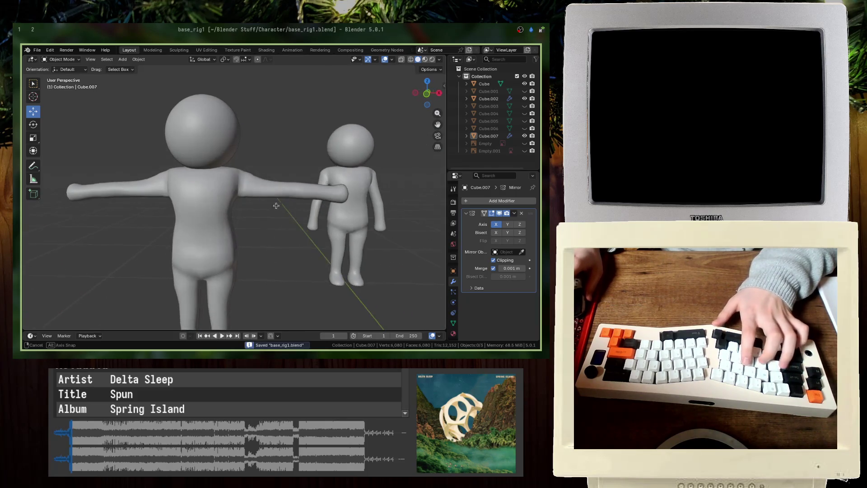
{"action": "scroll", "coordinate": [262, 192], "scroll_direction": "up", "scroll_amount": 2}
{"action": "left_click", "coordinate": [263, 192]}
{"action": "key", "text": "Tab"}
{"action": "key", "text": "z"}
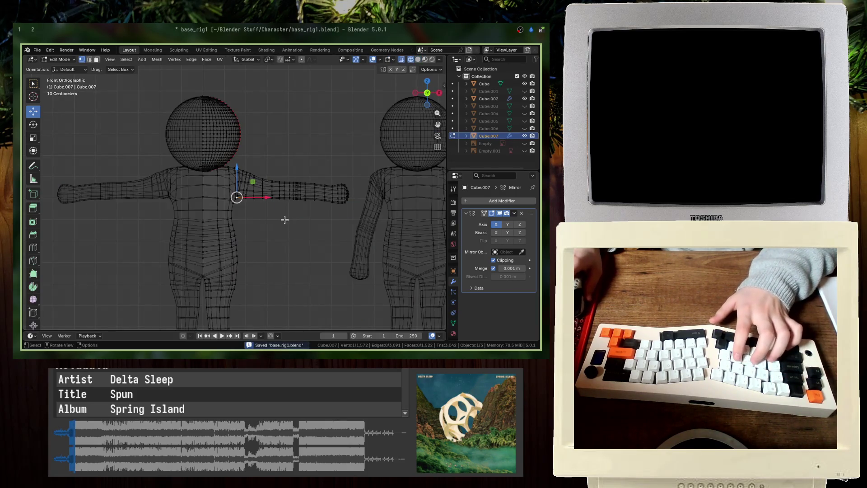
{"action": "key", "text": "Tab"}
{"action": "key", "text": "alt+a"}
Step: Move the armature-bound character 1 m along X, then reopen the T-posed character's mesh for editing
{"action": "left_click", "coordinate": [274, 195]}
{"action": "scroll", "coordinate": [275, 195], "scroll_direction": "down", "scroll_amount": 2}
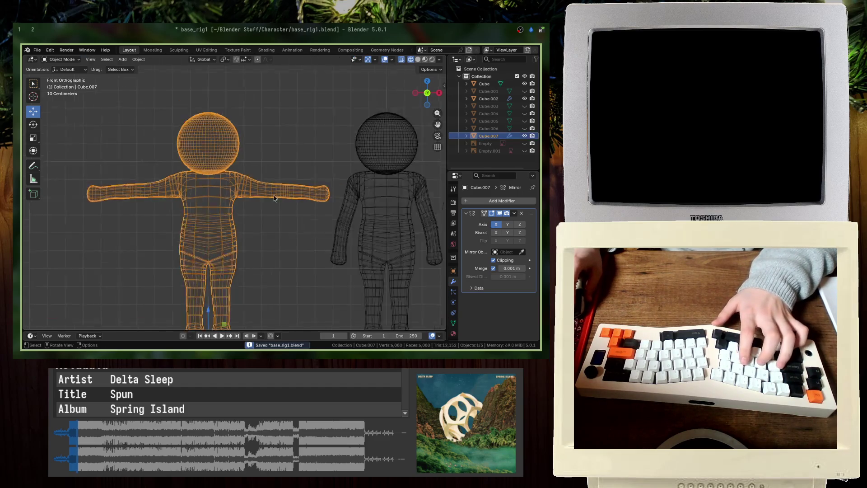
{"action": "scroll", "coordinate": [274, 195], "scroll_direction": "down", "scroll_amount": 3}
{"action": "left_click", "coordinate": [312, 212]}
{"action": "key", "text": "g"}
{"action": "left_click", "coordinate": [420, 207]}
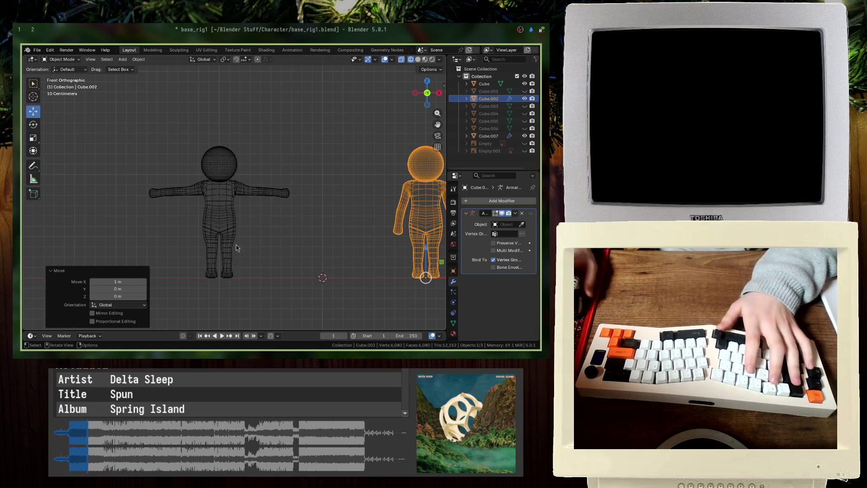
{"action": "left_click", "coordinate": [232, 194]}
{"action": "key", "text": "Tab"}
{"action": "scroll", "coordinate": [233, 192], "scroll_direction": "up", "scroll_amount": 6}
{"action": "scroll", "coordinate": [292, 149], "scroll_direction": "up", "scroll_amount": 3}
{"action": "scroll", "coordinate": [226, 141], "scroll_direction": "up", "scroll_amount": 2}
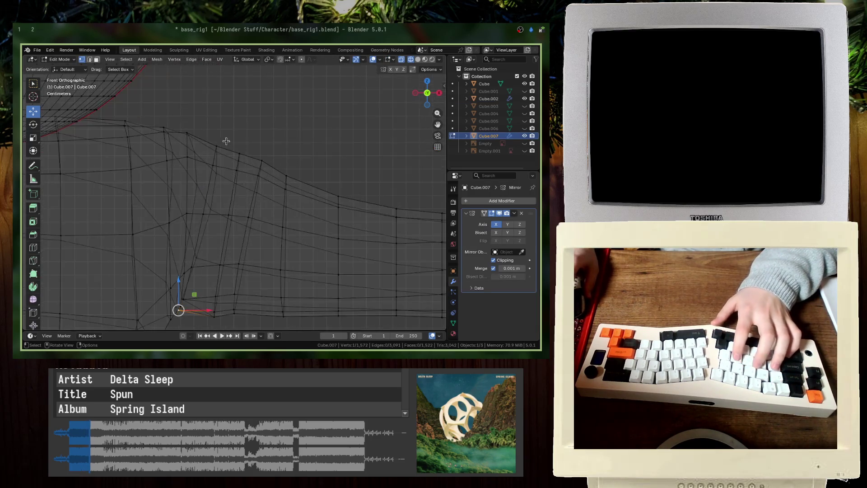
Step: Try scaling and moving the shoulder edge loop, cancelling each attempt
{"action": "middle_click_drag", "start_coordinate": [217, 202], "coordinate": [239, 205], "text": "shift"}
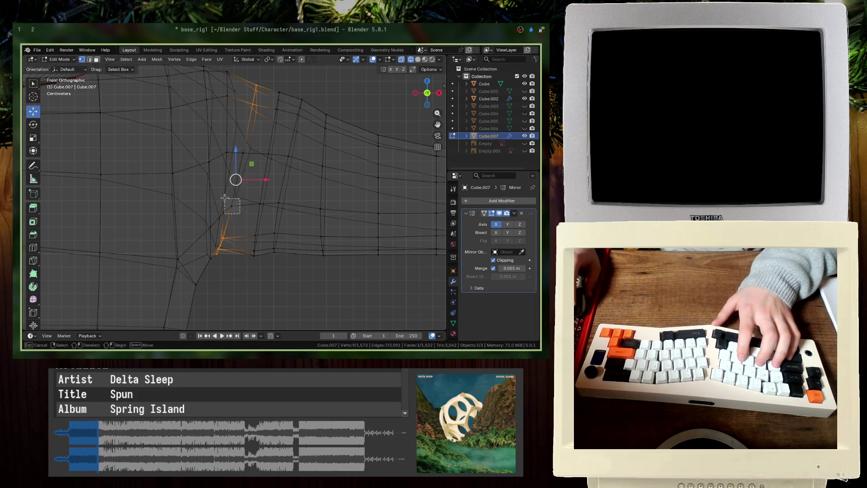
{"action": "key", "text": "e"}
{"action": "key", "text": "Escape"}
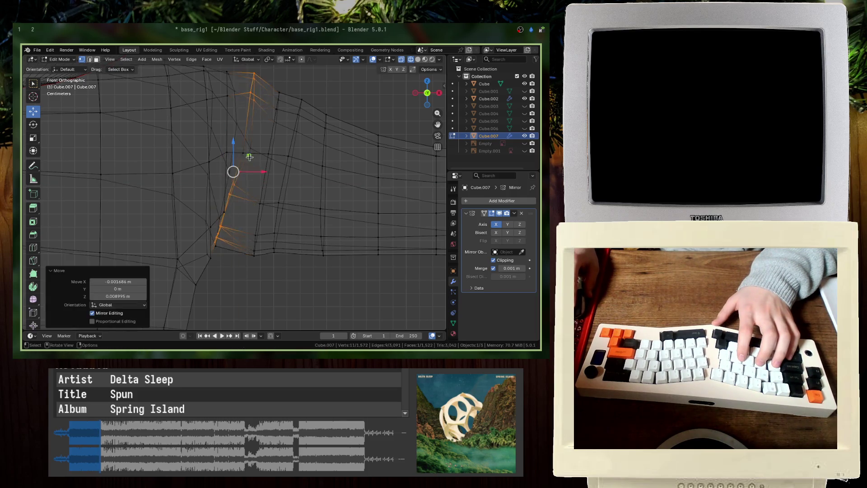
{"action": "key", "text": "s"}
{"action": "key", "text": "Escape"}
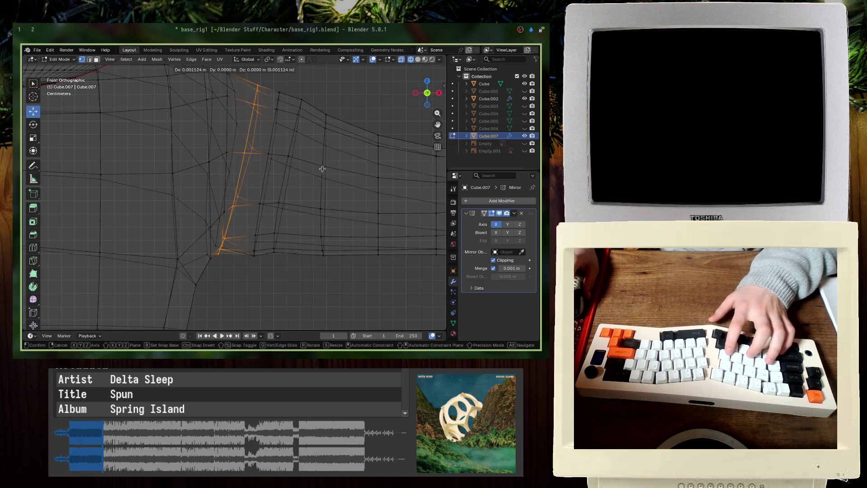
{"action": "key", "text": "g"}
{"action": "key", "text": "Escape"}
{"action": "scroll", "coordinate": [335, 171], "scroll_direction": "up", "scroll_amount": 2}
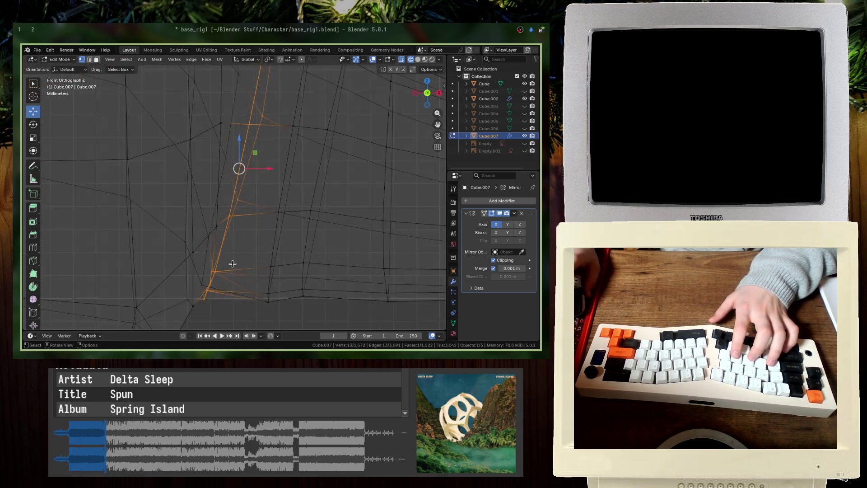
{"action": "scroll", "coordinate": [335, 172], "scroll_direction": "up", "scroll_amount": 2}
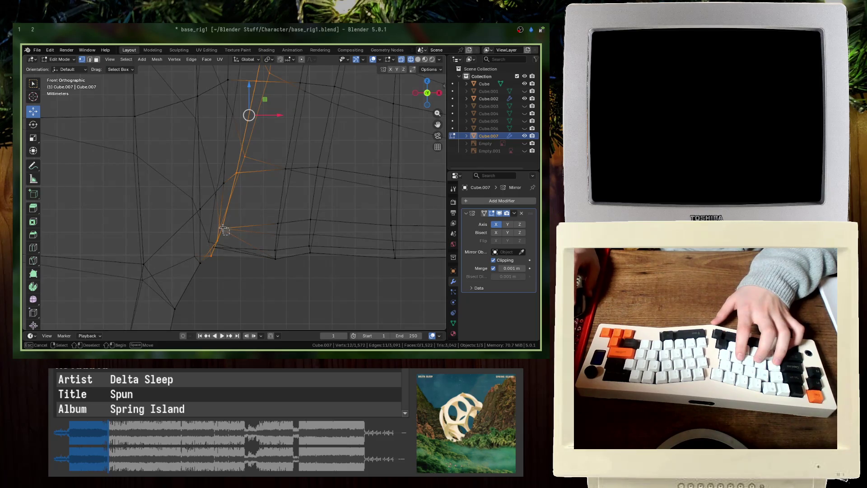
Step: Return to the front view and box-select the vertices at the top of the shoulder
{"action": "middle_click_drag", "start_coordinate": [238, 241], "coordinate": [209, 223]}
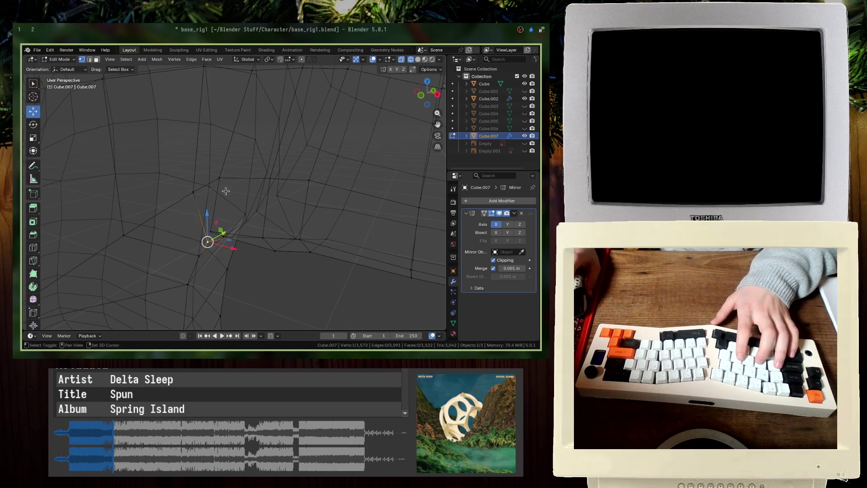
{"action": "key", "text": "1"}
{"action": "middle_click_drag", "start_coordinate": [226, 192], "coordinate": [274, 165], "text": "shift"}
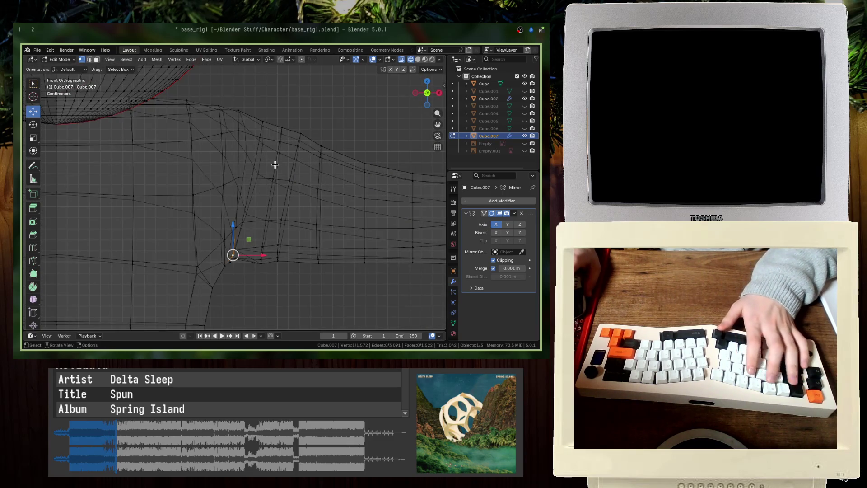
{"action": "left_click_drag", "start_coordinate": [248, 110], "coordinate": [267, 172]}
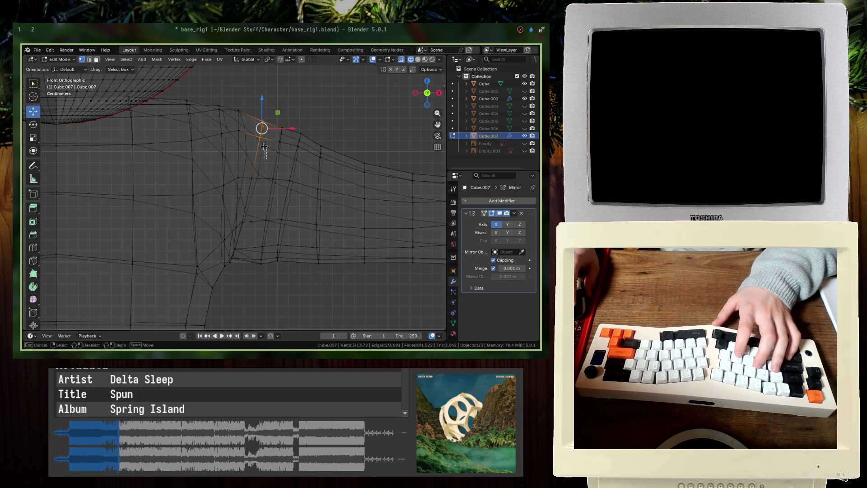
{"action": "scroll", "coordinate": [275, 186], "scroll_direction": "down", "scroll_amount": 2}
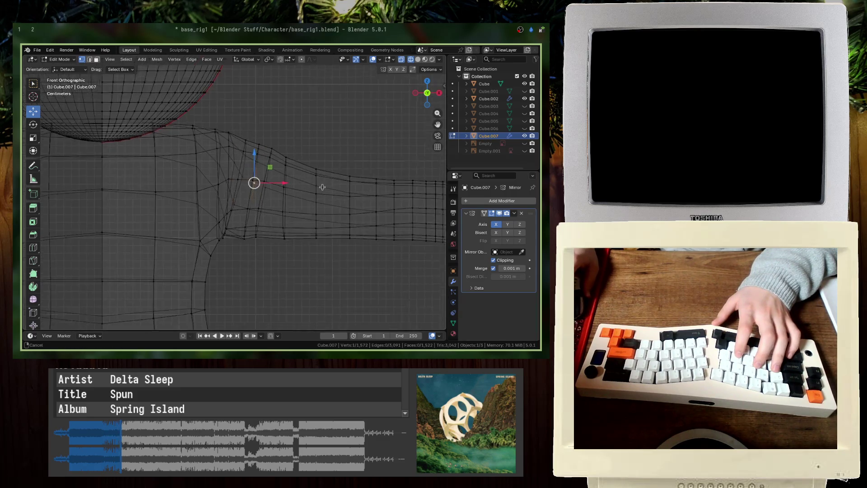
{"action": "scroll", "coordinate": [274, 186], "scroll_direction": "down", "scroll_amount": 1}
Step: Scale the upper-arm edge loop vertically along Z, check it in solid shading and save
{"action": "left_click", "coordinate": [278, 204], "text": "alt"}
{"action": "key", "text": "s"}
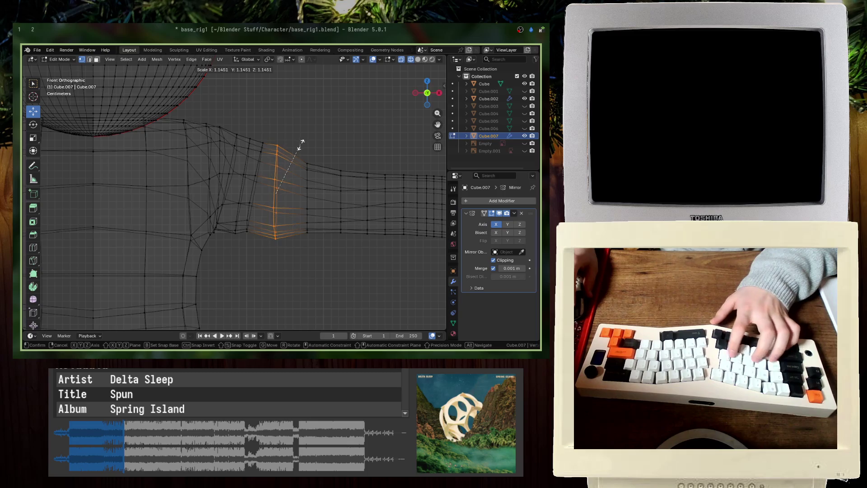
{"action": "key", "text": "z"}
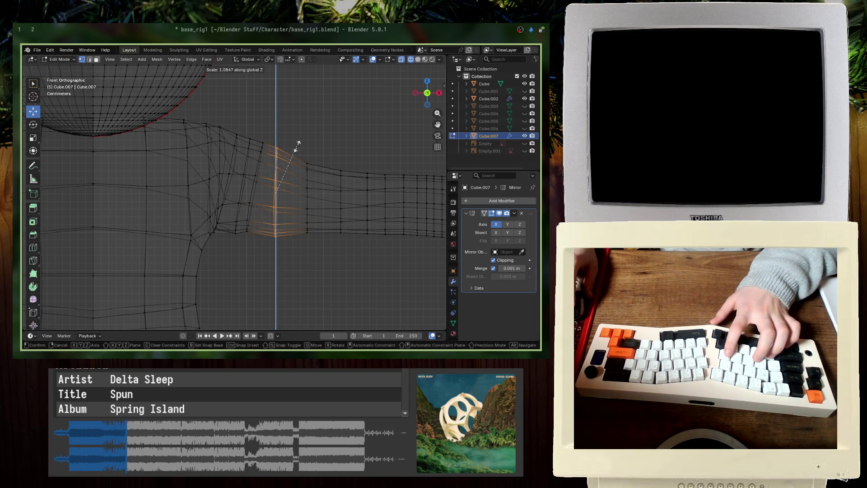
{"action": "left_click", "coordinate": [296, 147]}
{"action": "mouse_move", "coordinate": [296, 147]}
{"action": "middle_mouse_down"}
{"action": "mouse_move", "coordinate": [303, 145]}
{"action": "mouse_move", "coordinate": [261, 177]}
{"action": "middle_mouse_up"}
{"action": "key", "text": "Tab"}
{"action": "key", "text": "shift+z"}
{"action": "key", "text": "Tab"}
{"action": "key", "text": "ctrl+s"}
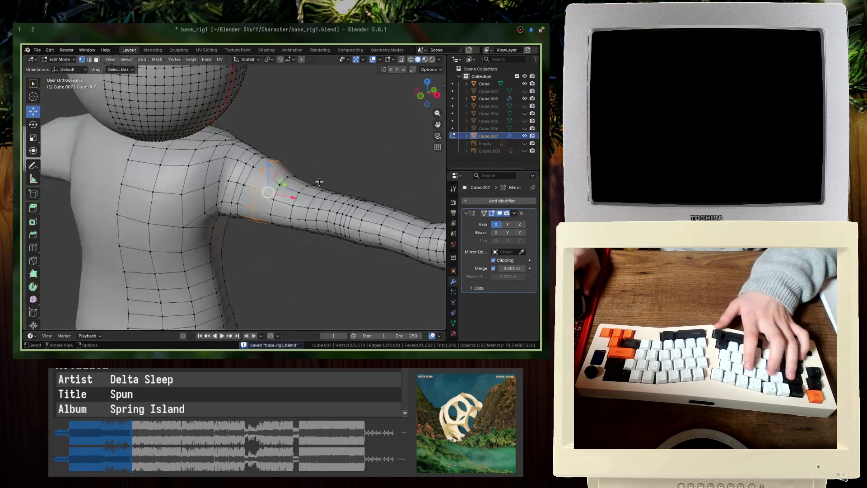
Step: In front wireframe view, enlarge the loop along Z and shift it up, cancelling a sideways move
{"action": "key", "text": "KP_1"}
{"action": "key", "text": "shift+z"}
{"action": "key", "text": "s"}
{"action": "key", "text": "z"}
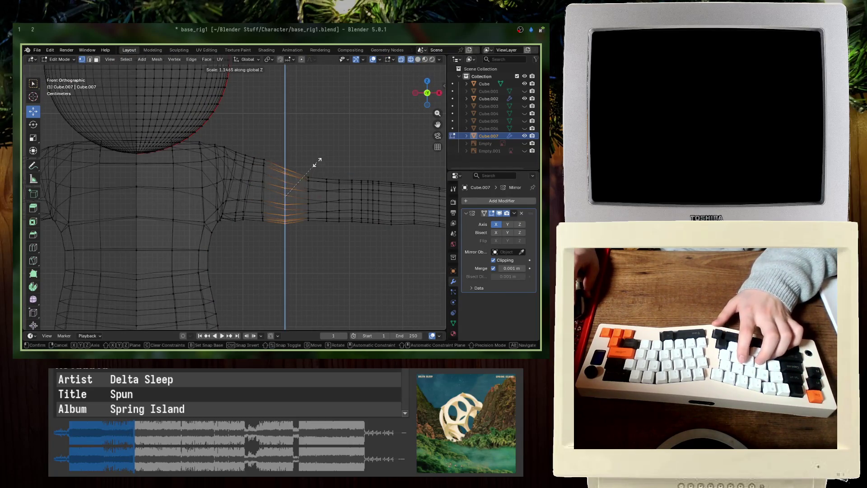
{"action": "left_click", "coordinate": [316, 164]}
{"action": "key", "text": "g"}
{"action": "key", "text": "z"}
{"action": "key", "text": "Return"}
{"action": "key", "text": "g"}
{"action": "key", "text": "x"}
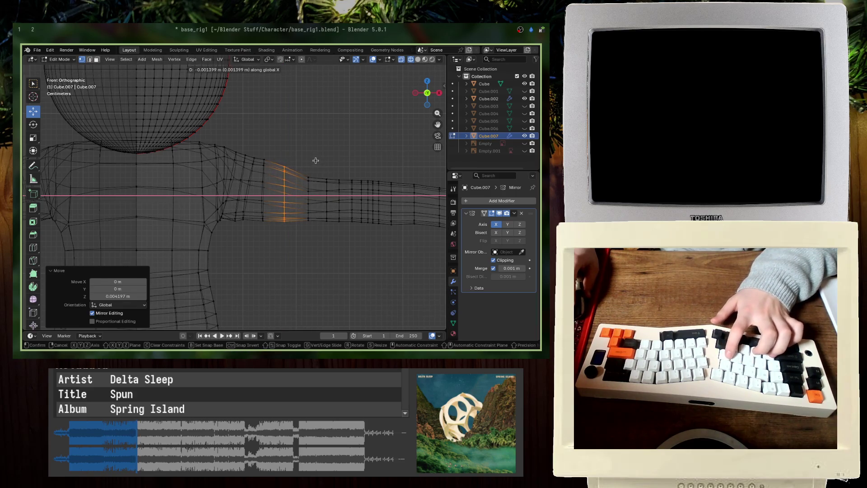
{"action": "key", "text": "Escape"}
{"action": "scroll", "coordinate": [323, 218], "scroll_direction": "down", "scroll_amount": 4}
{"action": "key", "text": "ctrl+z"}
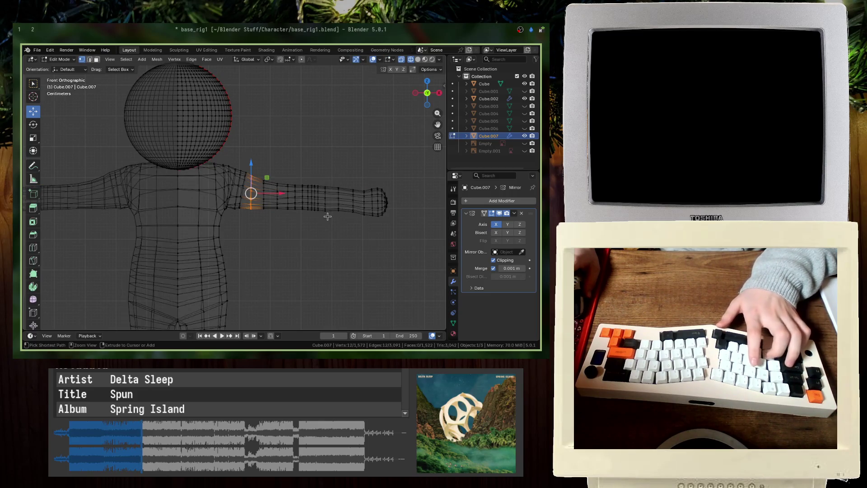
{"action": "scroll", "coordinate": [328, 216], "scroll_direction": "up", "scroll_amount": 4}
Step: Shrink the loop slightly along Z, lower it, then enlarge it vertically again
{"action": "key", "text": "s"}
{"action": "key", "text": "z"}
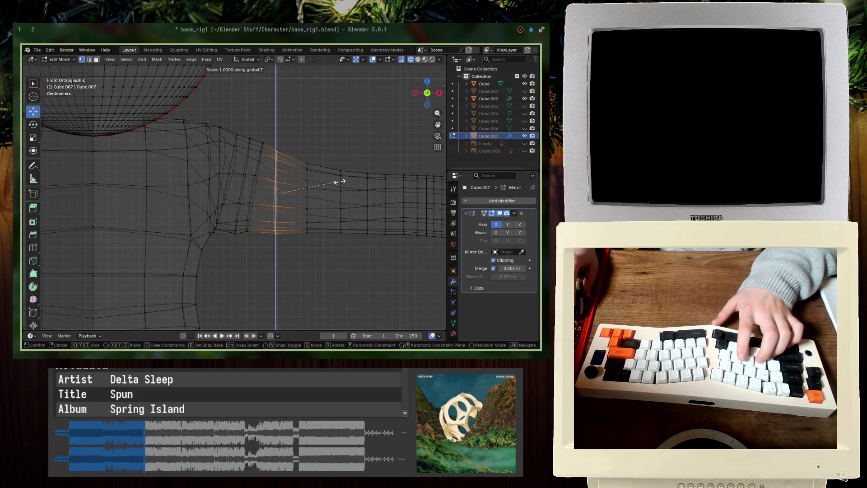
{"action": "key", "text": "Return"}
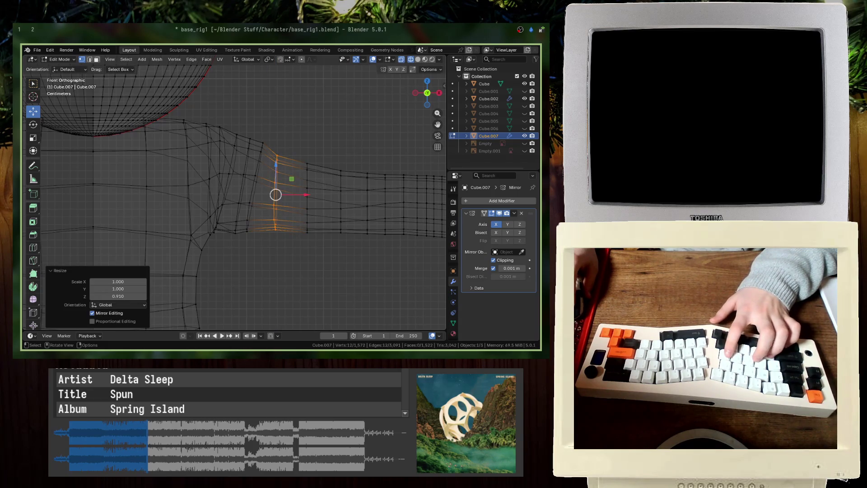
{"action": "key", "text": "g"}
{"action": "key", "text": "z"}
{"action": "key", "text": "Return"}
{"action": "key", "text": "s"}
{"action": "key", "text": "z"}
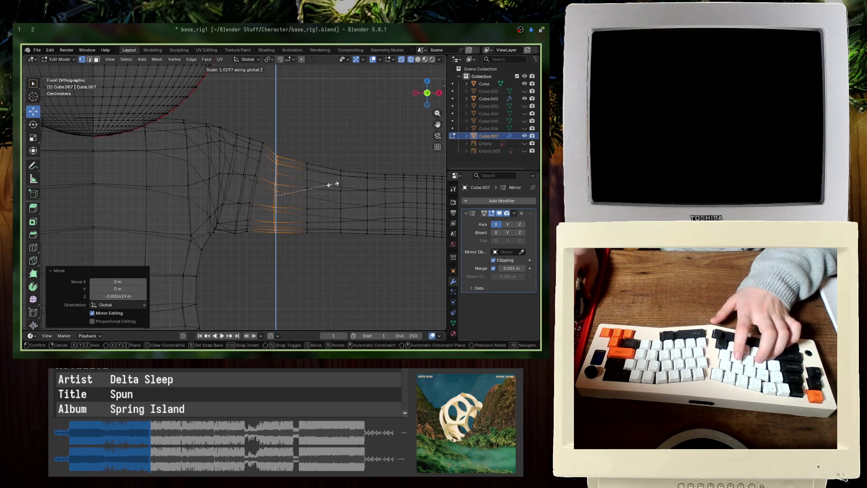
{"action": "key", "text": "Return"}
Step: Fine-tune the loop's vertical position and height with further G Z and S Z adjustments
{"action": "key", "text": "g"}
{"action": "key", "text": "z"}
{"action": "key", "text": "Return"}
{"action": "key", "text": "s"}
{"action": "key", "text": "z"}
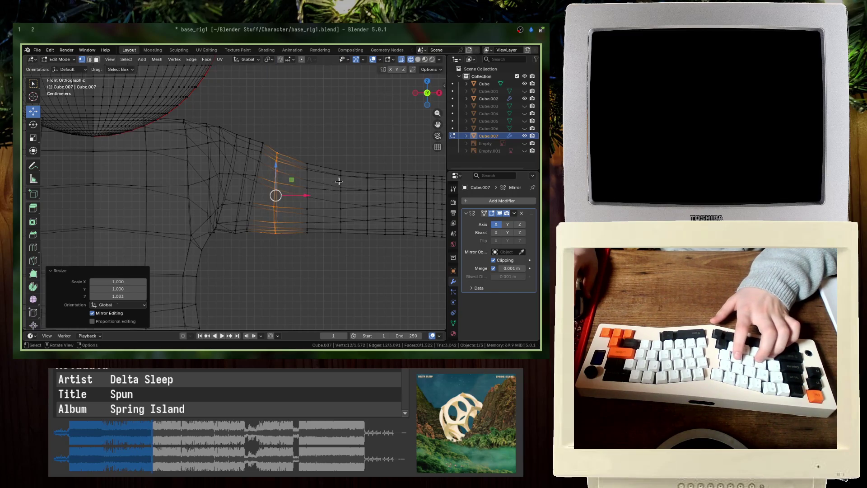
{"action": "key", "text": "Return"}
{"action": "key", "text": "g"}
{"action": "key", "text": "z"}
Step: Check the shoulder, save the character file and return to the front wireframe view
{"action": "key", "text": "Return"}
{"action": "middle_click_drag", "start_coordinate": [340, 181], "coordinate": [329, 175]}
{"action": "key", "text": "ctrl+s"}
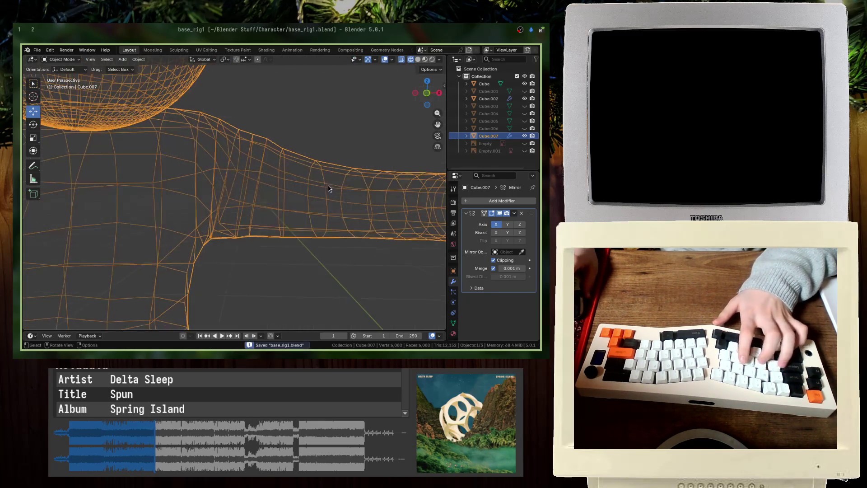
{"action": "key", "text": "shift+z"}
{"action": "key", "text": "KP_1"}
{"action": "key", "text": "shift+z"}
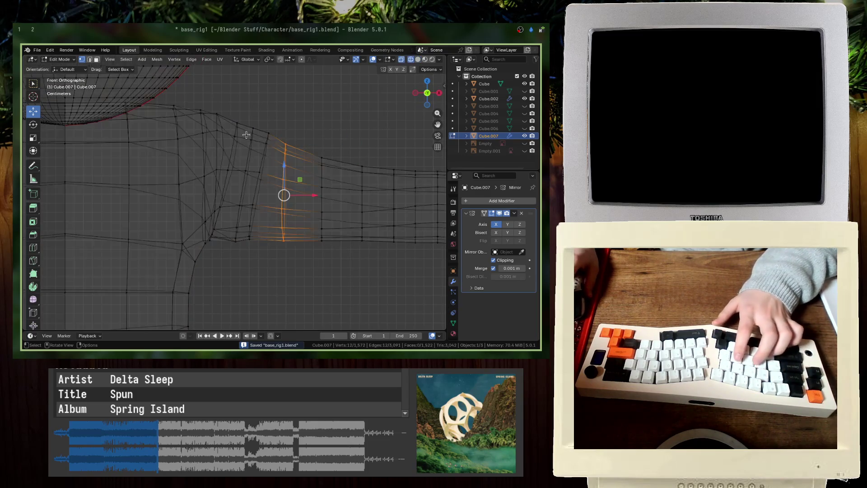
Step: Select the shoulder-to-arm edge vertices, flatten them vertically and shift the edge down
{"action": "left_click_drag", "start_coordinate": [264, 153], "coordinate": [263, 154]}
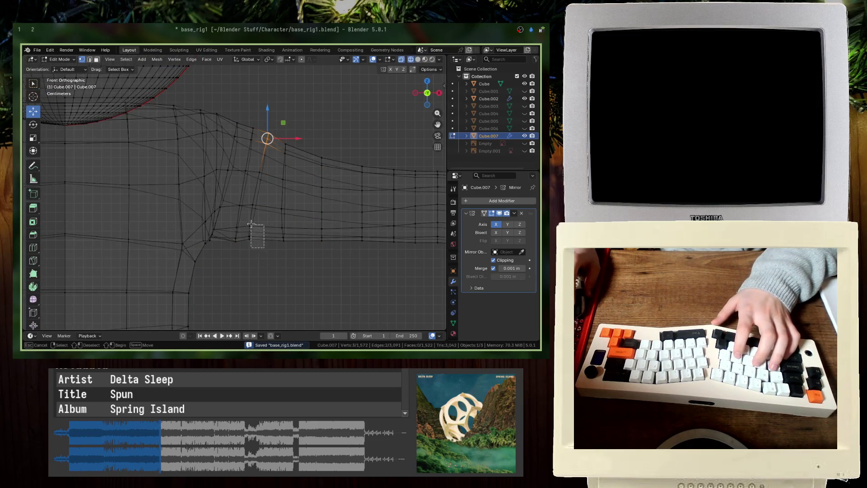
{"action": "left_click_drag", "start_coordinate": [251, 224], "coordinate": [251, 224]}
{"action": "left_click_drag", "start_coordinate": [254, 170], "coordinate": [254, 169], "text": "shift"}
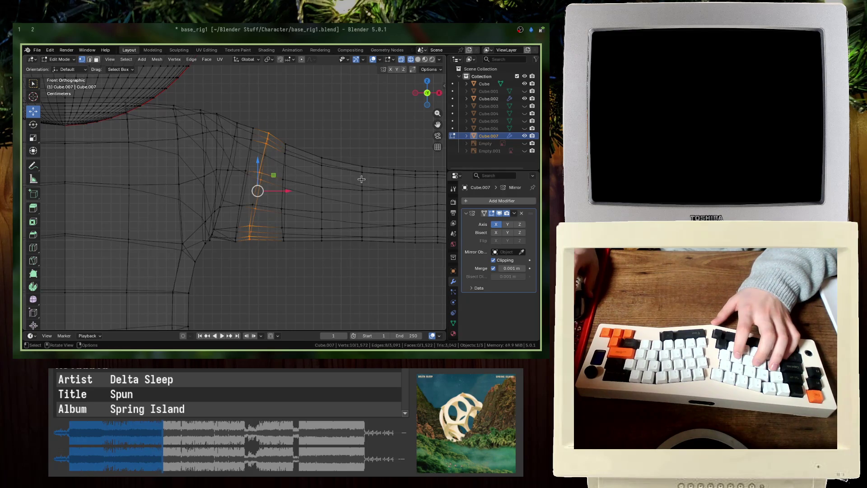
{"action": "key", "text": "s"}
{"action": "key", "text": "z"}
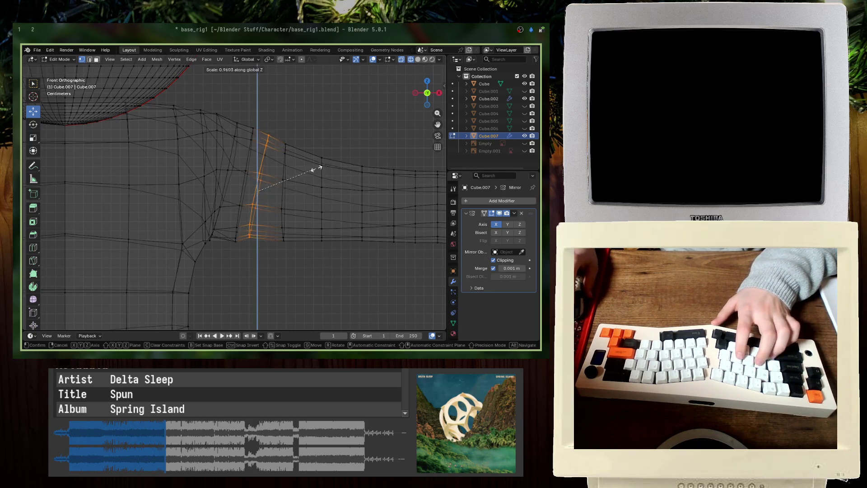
{"action": "key", "text": "Return"}
{"action": "key", "text": "g"}
{"action": "key", "text": "z"}
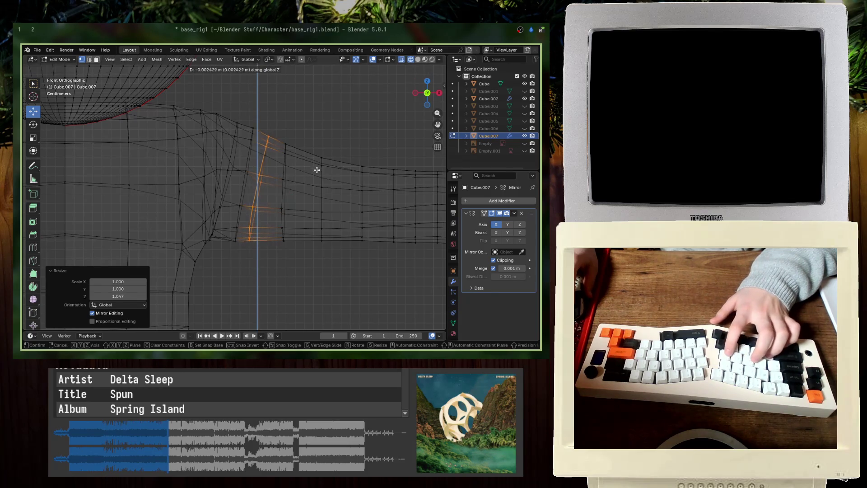
{"action": "key", "text": "Return"}
Step: Tilt the shoulder edge by 5 degrees, redoing it after a small nudge
{"action": "key", "text": "r"}
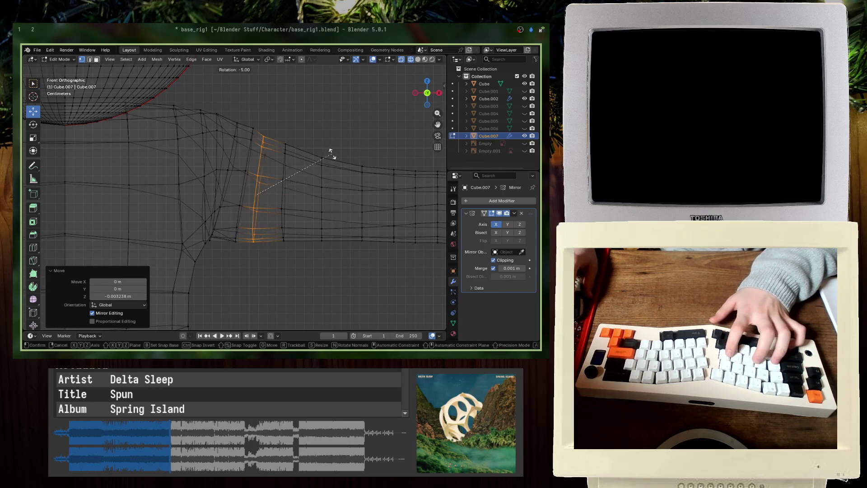
{"action": "key", "text": "Return"}
{"action": "key", "text": "r"}
{"action": "key", "text": "Return"}
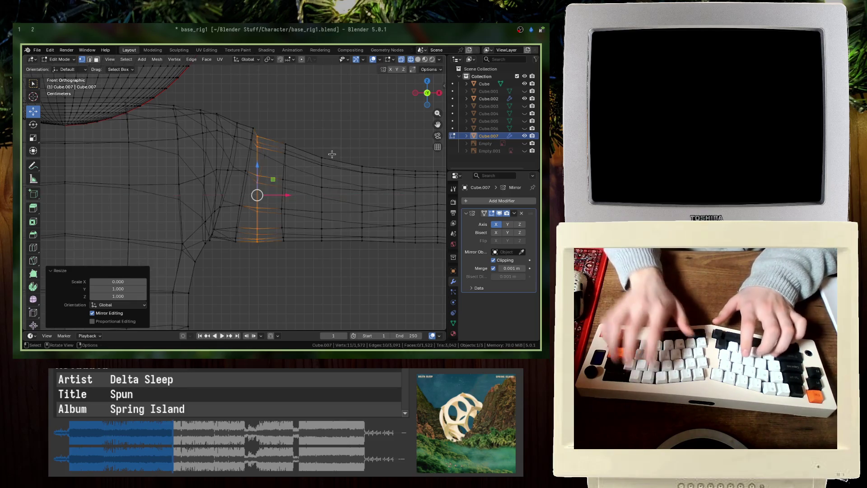
{"action": "key", "text": "ctrl+z"}
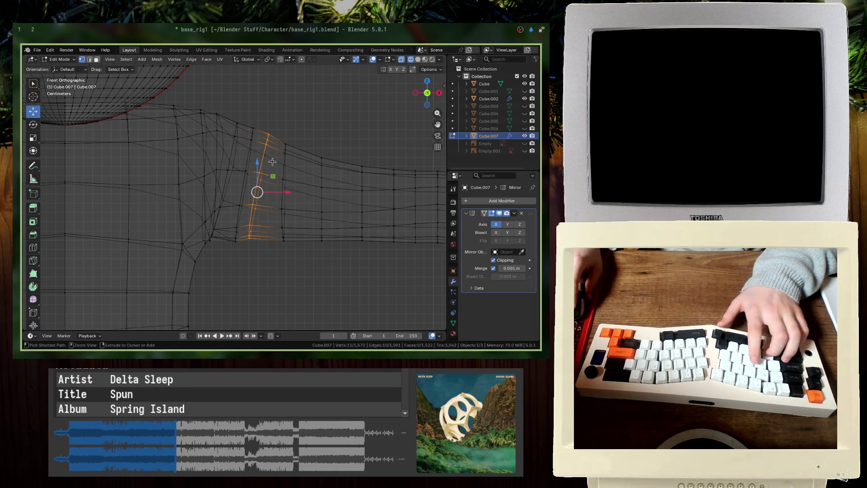
{"action": "key", "text": "g"}
{"action": "key", "text": "Return"}
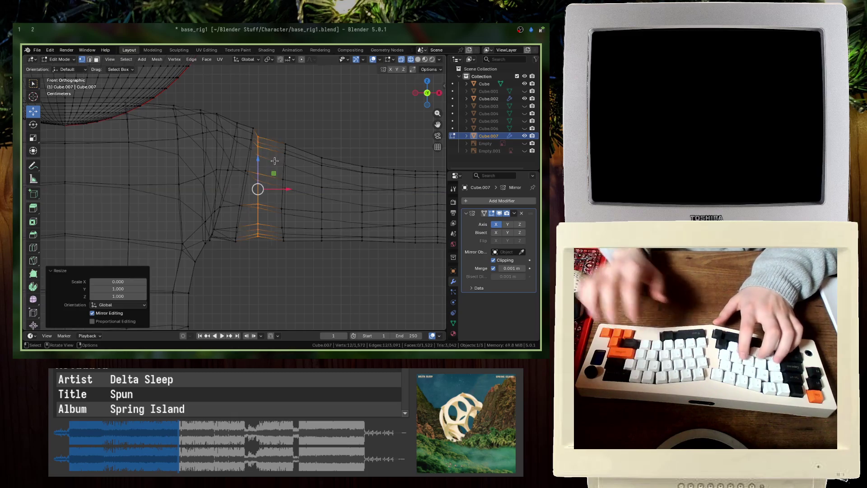
{"action": "key", "text": "r"}
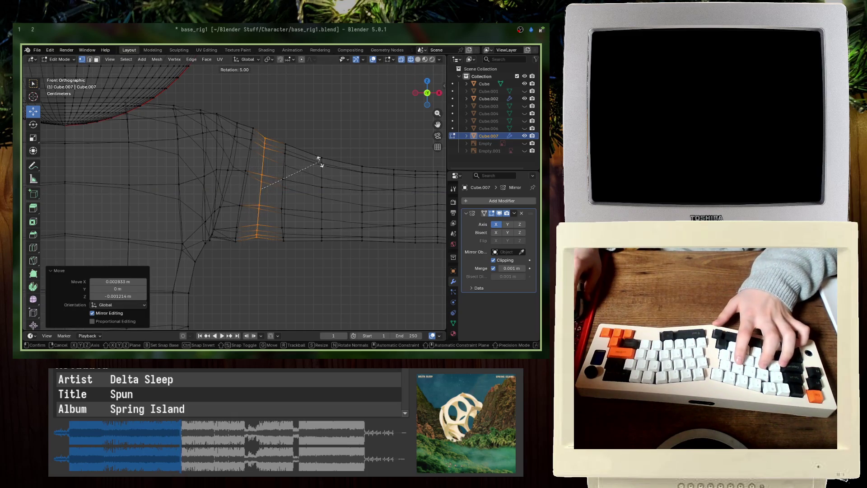
{"action": "key", "text": "Return"}
Step: Enlarge the shoulder edge slightly and check the result in solid shading
{"action": "key", "text": "s"}
{"action": "key", "text": "Return"}
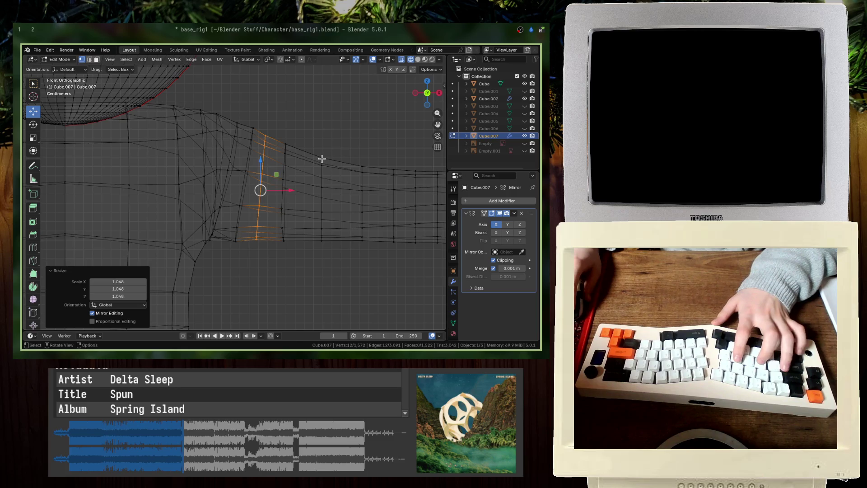
{"action": "key", "text": "Tab"}
{"action": "key", "text": "shift+z"}
Step: Inspect the reshaped shoulder from several angles and save the character file
{"action": "middle_click_drag", "start_coordinate": [368, 180], "coordinate": [291, 184]}
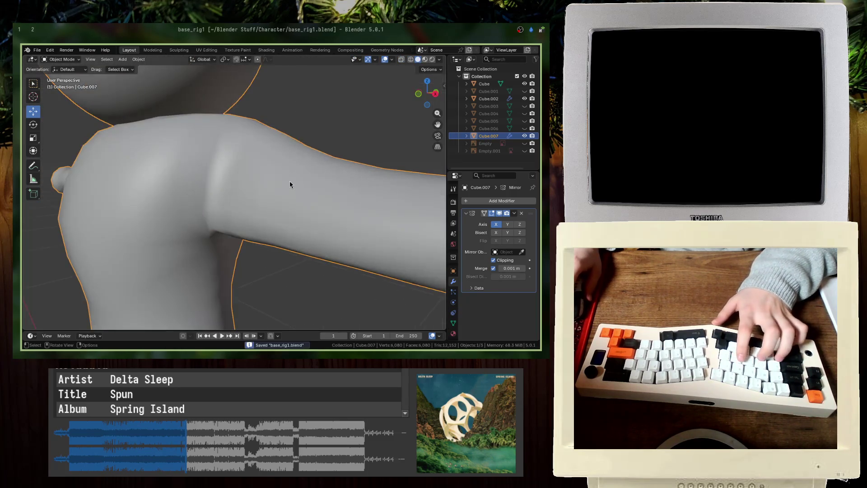
{"action": "scroll", "coordinate": [291, 184], "scroll_direction": "down", "scroll_amount": 5}
{"action": "key", "text": "ctrl+s"}
{"action": "mouse_move", "coordinate": [339, 159]}
{"action": "middle_mouse_down"}
{"action": "mouse_move", "coordinate": [364, 150]}
{"action": "mouse_move", "coordinate": [367, 173]}
{"action": "middle_mouse_up"}
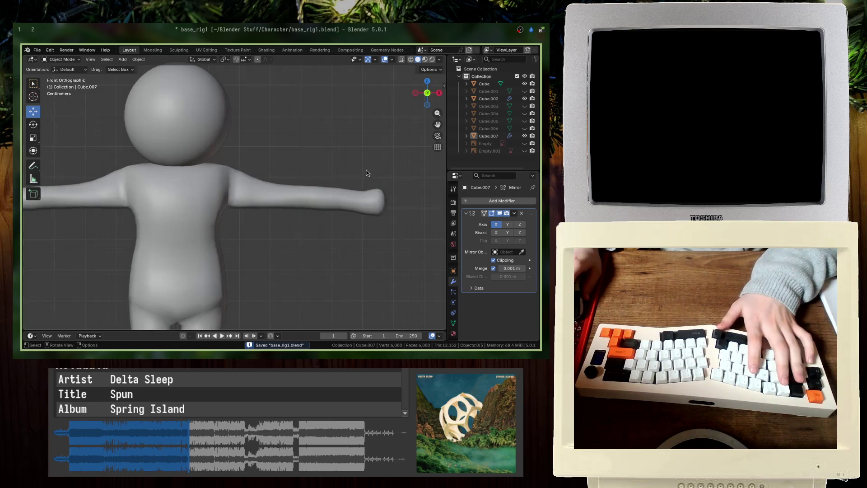
{"action": "scroll", "coordinate": [236, 213], "scroll_direction": "down", "scroll_amount": 5}
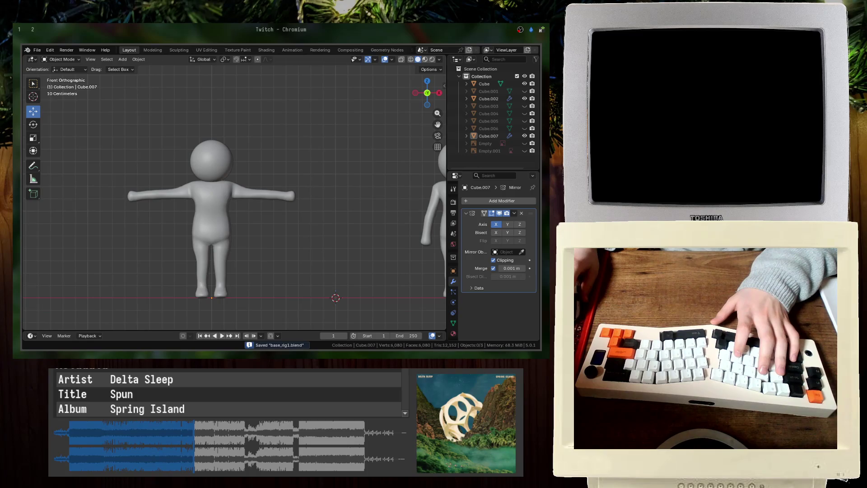
Step: Select the character mesh, return to vertex editing and enable see-through shading
{"action": "left_click", "coordinate": [306, 153]}
{"action": "left_click", "coordinate": [278, 195]}
{"action": "scroll", "coordinate": [254, 217], "scroll_direction": "up", "scroll_amount": 3}
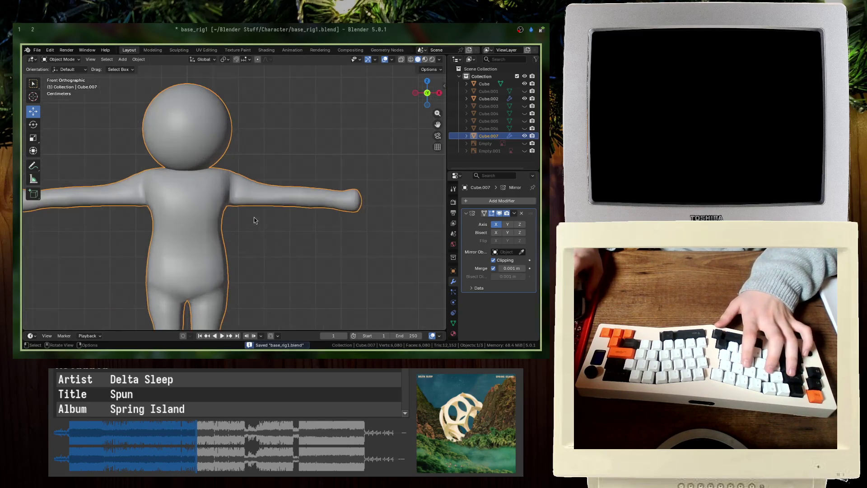
{"action": "key", "text": "Tab"}
{"action": "scroll", "coordinate": [253, 216], "scroll_direction": "up", "scroll_amount": 3}
{"action": "key", "text": "alt+z"}
{"action": "scroll", "coordinate": [253, 216], "scroll_direction": "down", "scroll_amount": 4}
Step: Box-select the whole arm past the shoulder, try a vertical resize and move, then undo back
{"action": "left_click_drag", "start_coordinate": [248, 164], "coordinate": [417, 234]}
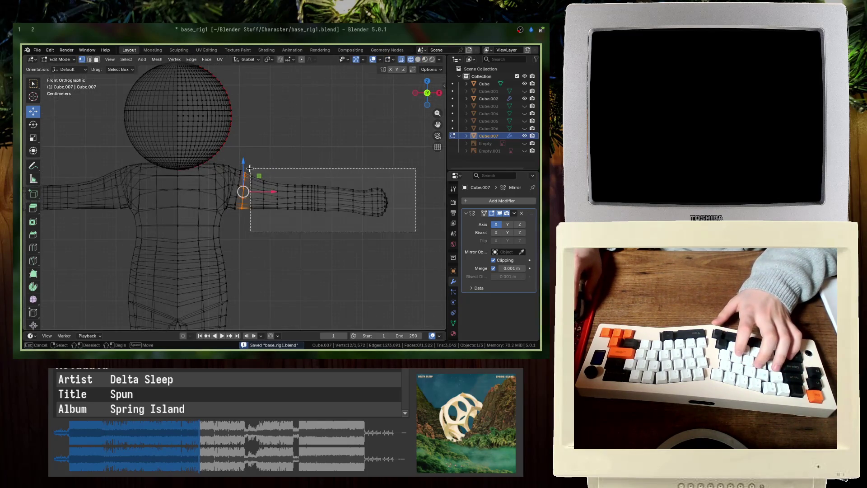
{"action": "key", "text": "s"}
{"action": "key", "text": "z"}
{"action": "left_click", "coordinate": [304, 148]}
{"action": "key", "text": "g"}
{"action": "key", "text": "z"}
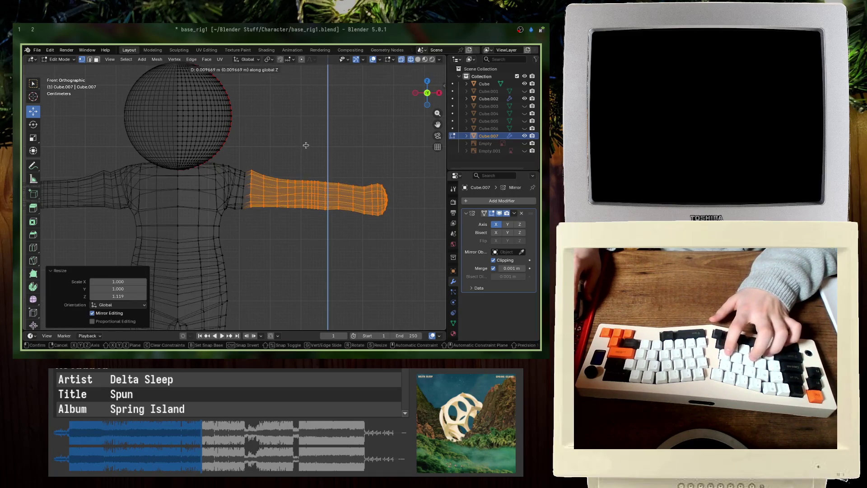
{"action": "key", "text": "Escape"}
{"action": "key", "text": "ctrl+z"}
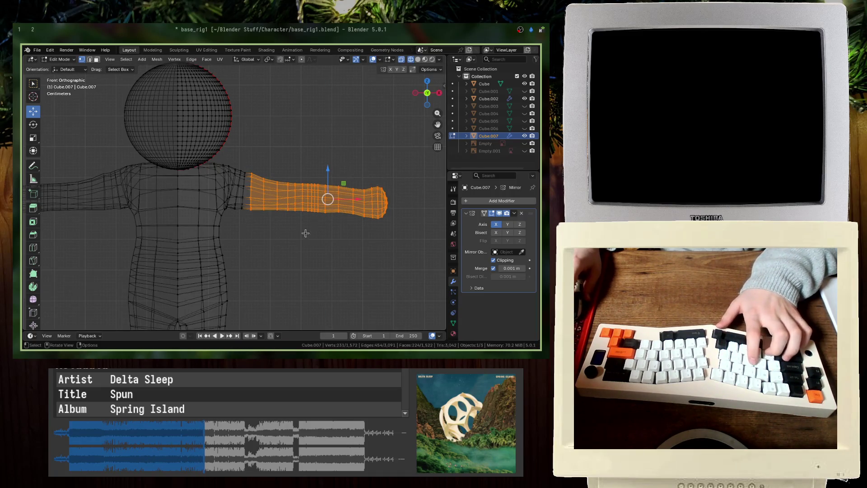
{"action": "scroll", "coordinate": [306, 233], "scroll_direction": "up", "scroll_amount": 4}
Step: Extend the selection into the shoulder faces and start scaling the arm along Z
{"action": "left_click_drag", "start_coordinate": [284, 260], "coordinate": [219, 224]}
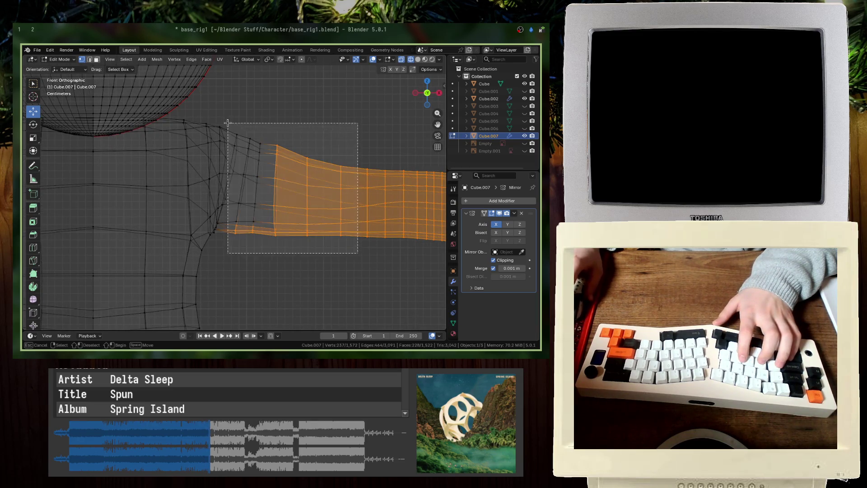
{"action": "left_click_drag", "start_coordinate": [358, 253], "coordinate": [229, 126], "text": "shift"}
{"action": "scroll", "coordinate": [246, 226], "scroll_direction": "up", "scroll_amount": 4}
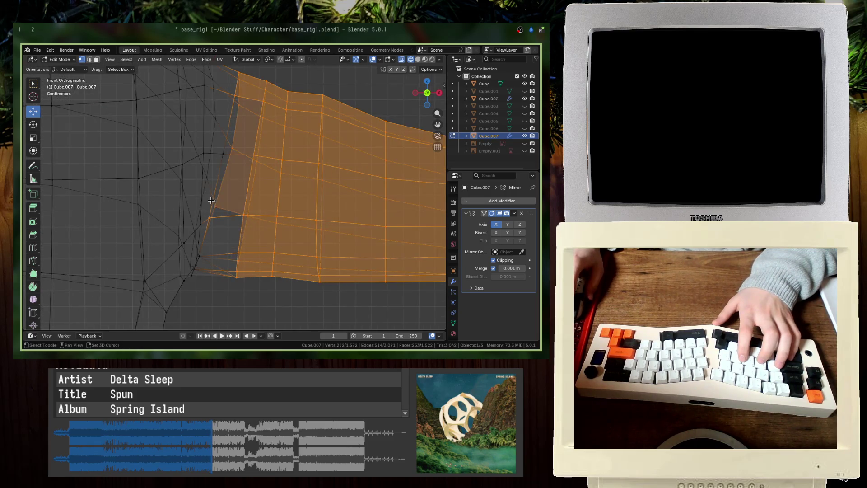
{"action": "left_click", "coordinate": [217, 147], "text": "shift"}
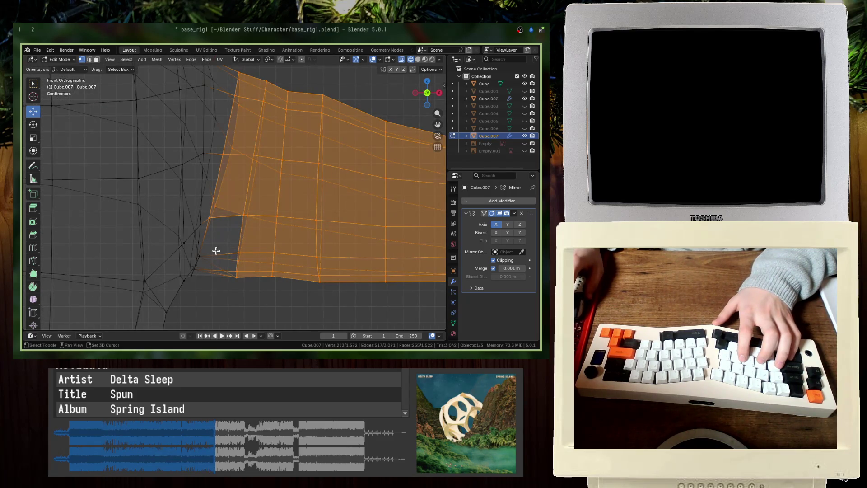
{"action": "left_click", "coordinate": [195, 249], "text": "shift"}
{"action": "left_click_drag", "start_coordinate": [193, 262], "coordinate": [215, 279], "text": "shift"}
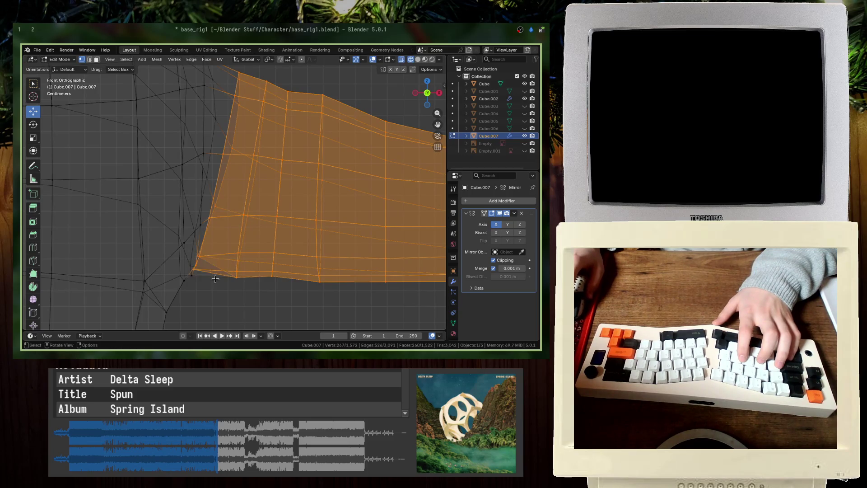
{"action": "key", "text": "s"}
{"action": "key", "text": "z"}
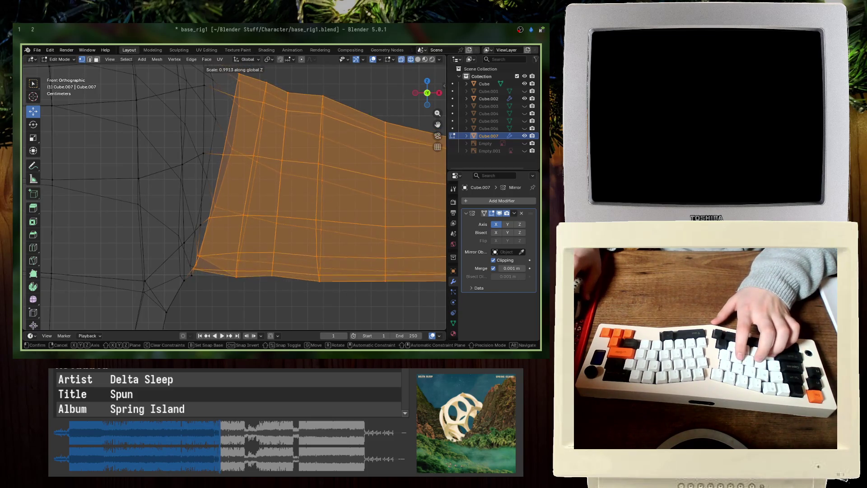
{"action": "scroll", "coordinate": [387, 163], "scroll_direction": "down", "scroll_amount": 2}
{"action": "scroll", "coordinate": [373, 136], "scroll_direction": "down", "scroll_amount": 2}
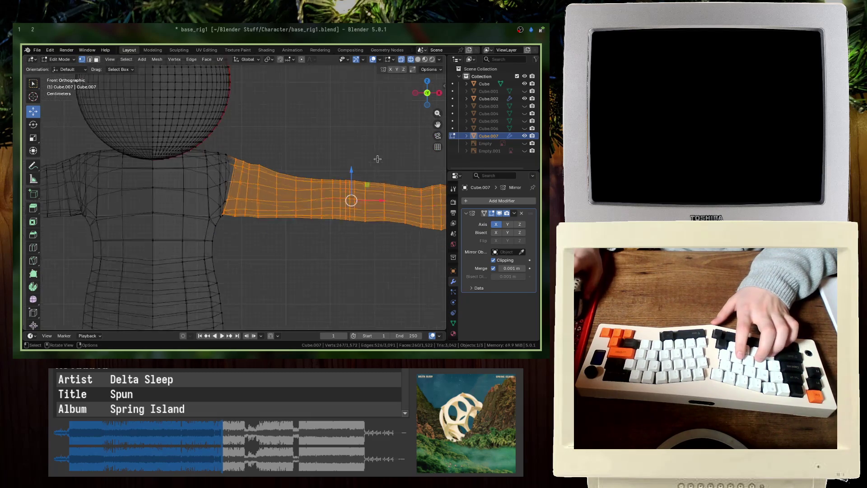
{"action": "scroll", "coordinate": [362, 115], "scroll_direction": "down", "scroll_amount": 1}
Step: Confirm the arm scale, keep only the shoulder loop selected and rescale it vertically
{"action": "left_click", "coordinate": [357, 119]}
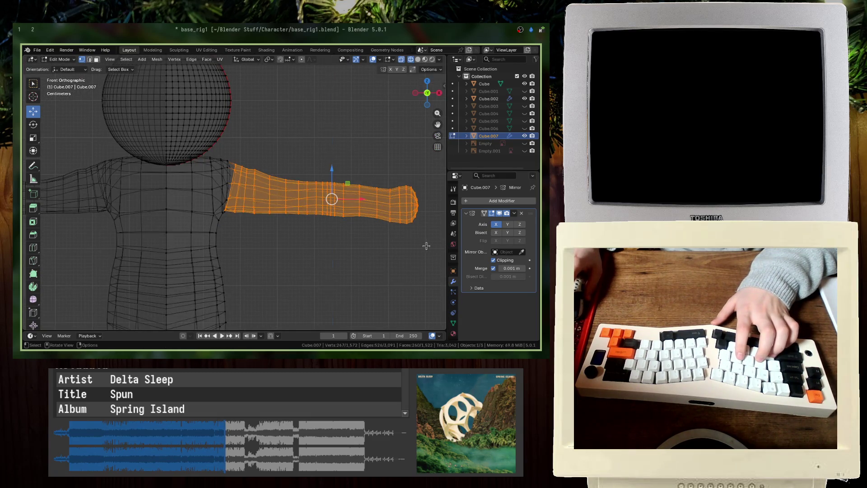
{"action": "left_click_drag", "start_coordinate": [425, 248], "coordinate": [260, 154], "text": "ctrl"}
{"action": "key", "text": "s"}
{"action": "key", "text": "z"}
{"action": "key", "text": "Return"}
{"action": "type", "text": "r-5"}
Step: Rotate the shoulder loop by -5 degrees, nudge it and rescale it along Z
{"action": "key", "text": "Return"}
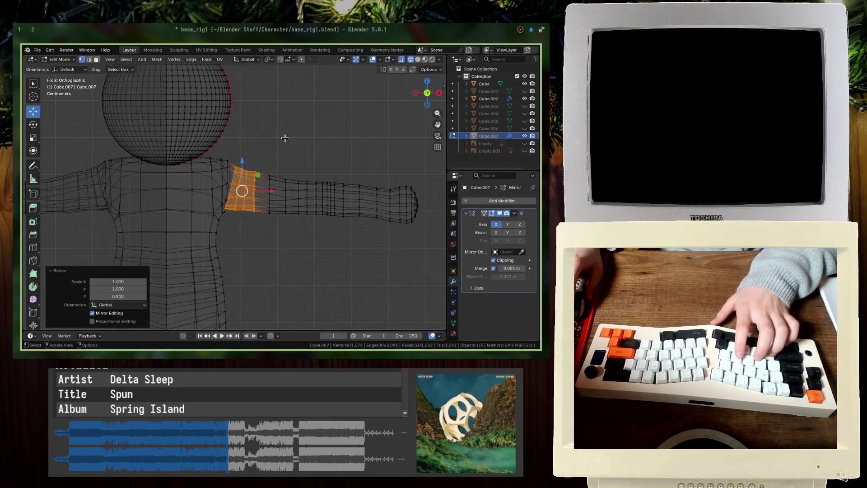
{"action": "key", "text": "g"}
{"action": "key", "text": "Return"}
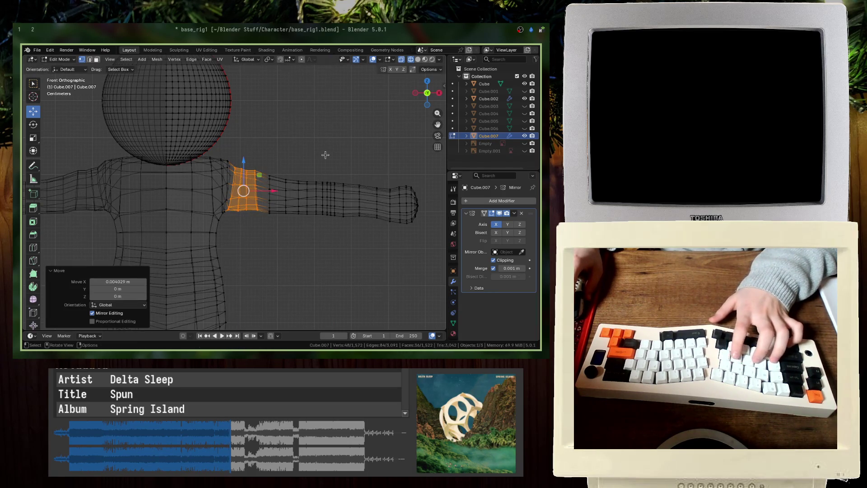
{"action": "key", "text": "s"}
{"action": "key", "text": "z"}
{"action": "key", "text": "Return"}
{"action": "key", "text": "g"}
Step: Make the shoulder loop slightly taller, shift it, reselect the arm and check it shaded
{"action": "key", "text": "Return"}
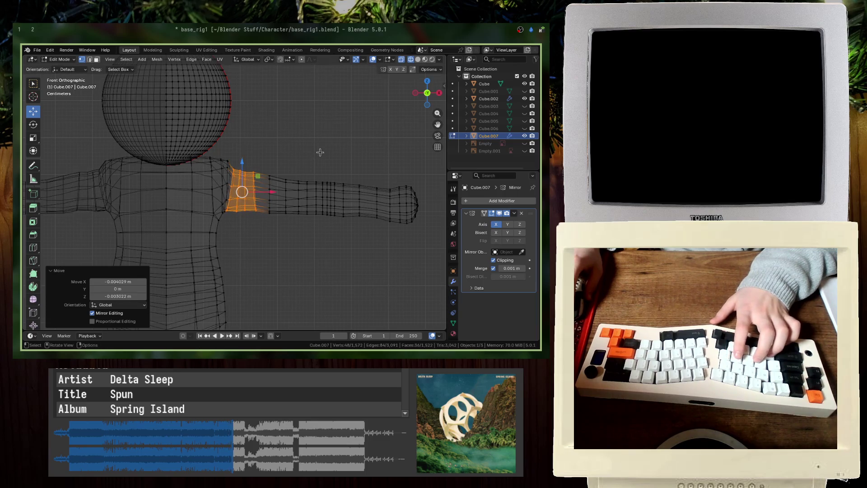
{"action": "key", "text": "s"}
{"action": "key", "text": "z"}
{"action": "key", "text": "Return"}
{"action": "key", "text": "g"}
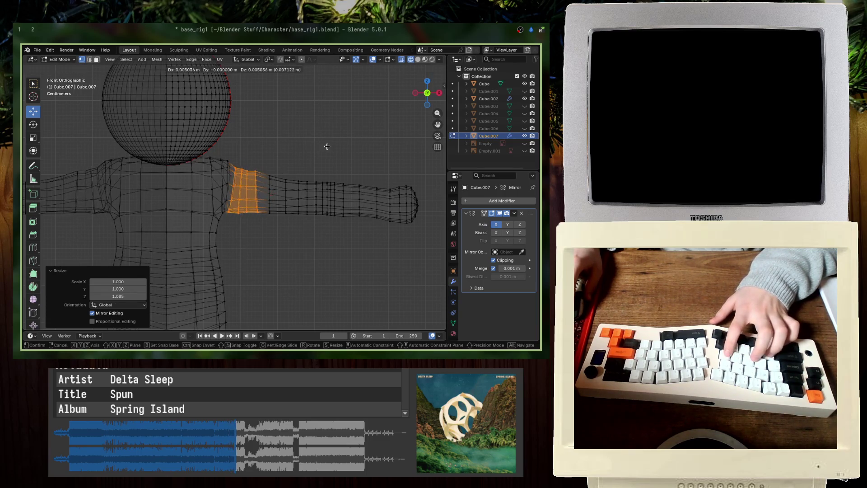
{"action": "key", "text": "Return"}
{"action": "left_click_drag", "start_coordinate": [441, 245], "coordinate": [258, 148]}
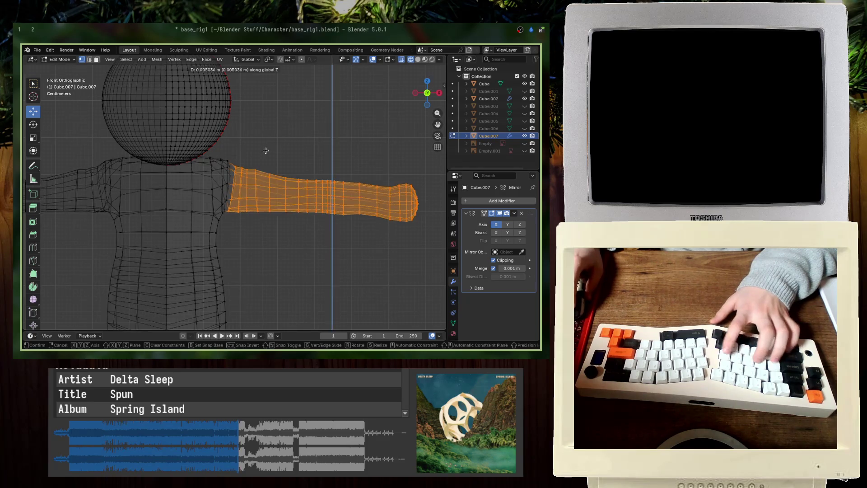
{"action": "key", "text": "shift+z"}
{"action": "middle_click_drag", "start_coordinate": [257, 156], "coordinate": [272, 180]}
Step: Save the file, inspect the shoulder, and set up a front wireframe view for editing
{"action": "key", "text": "Tab"}
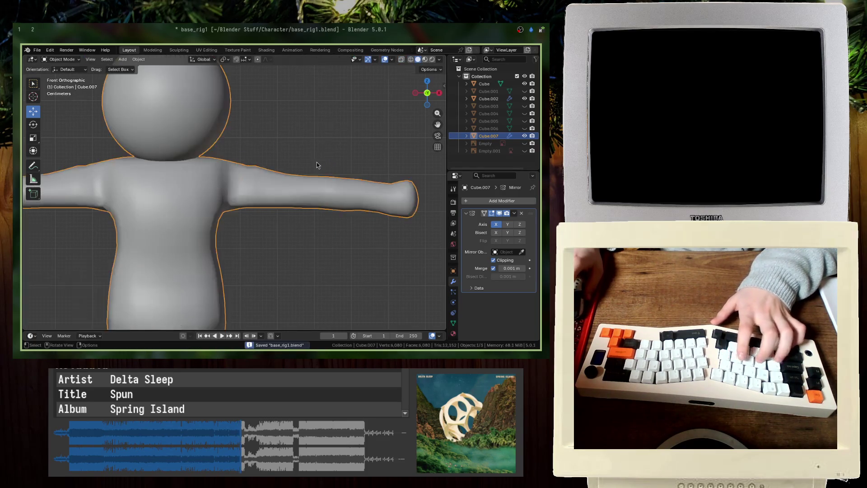
{"action": "key", "text": "ctrl+s"}
{"action": "key", "text": "Tab"}
{"action": "scroll", "coordinate": [204, 204], "scroll_direction": "up", "scroll_amount": 5}
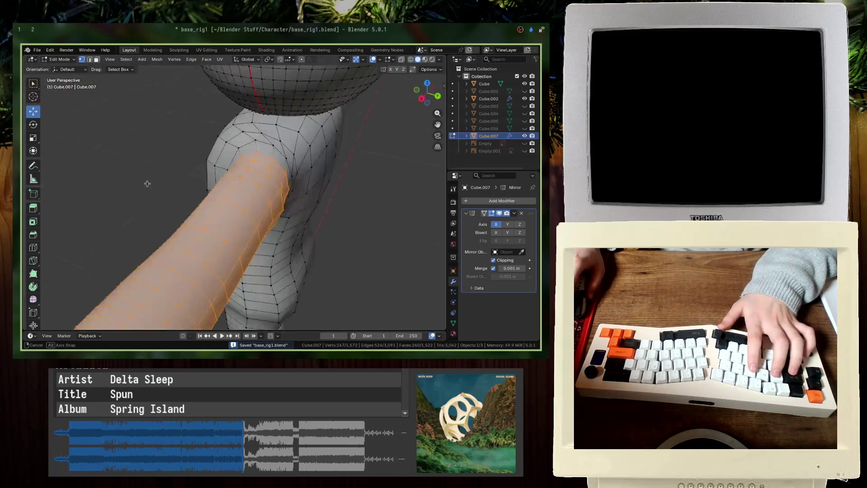
{"action": "key", "text": "Tab"}
{"action": "mouse_move", "coordinate": [145, 184]}
{"action": "middle_mouse_down"}
{"action": "mouse_move", "coordinate": [114, 164]}
{"action": "mouse_move", "coordinate": [290, 136]}
{"action": "middle_mouse_up"}
{"action": "key", "text": "Tab"}
{"action": "key", "text": "Tab"}
{"action": "key", "text": "Tab"}
{"action": "key", "text": "KP_1"}
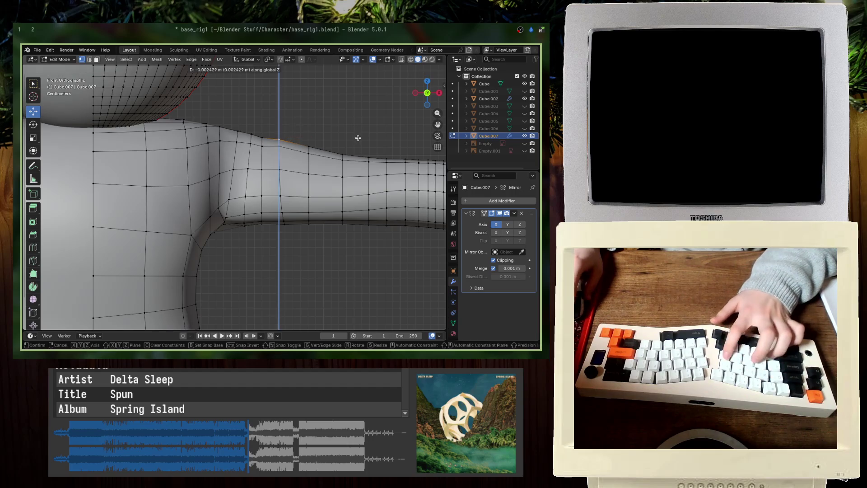
{"action": "key", "text": "z"}
{"action": "left_click", "coordinate": [294, 140]}
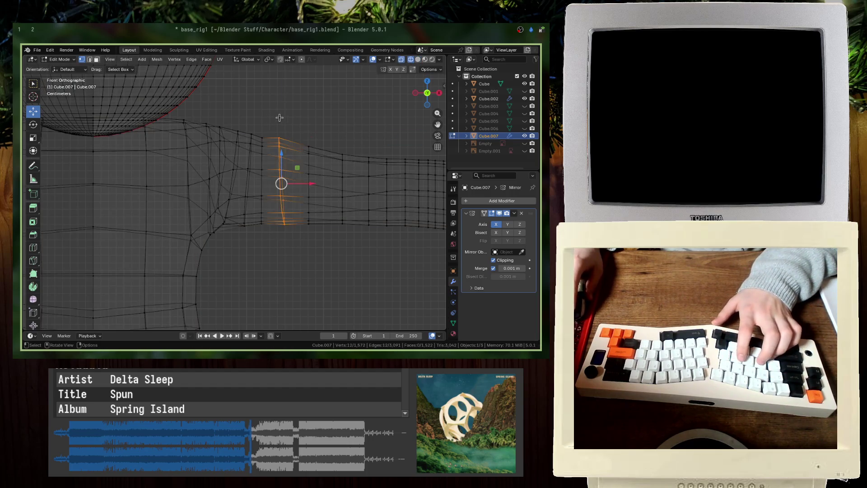
Step: Flatten an upper-arm edge loop to zero width on X and shorten it slightly in height
{"action": "key", "text": "s"}
{"action": "key", "text": "x"}
{"action": "key", "text": "0"}
{"action": "key", "text": "Return"}
{"action": "key", "text": "s"}
{"action": "key", "text": "z"}
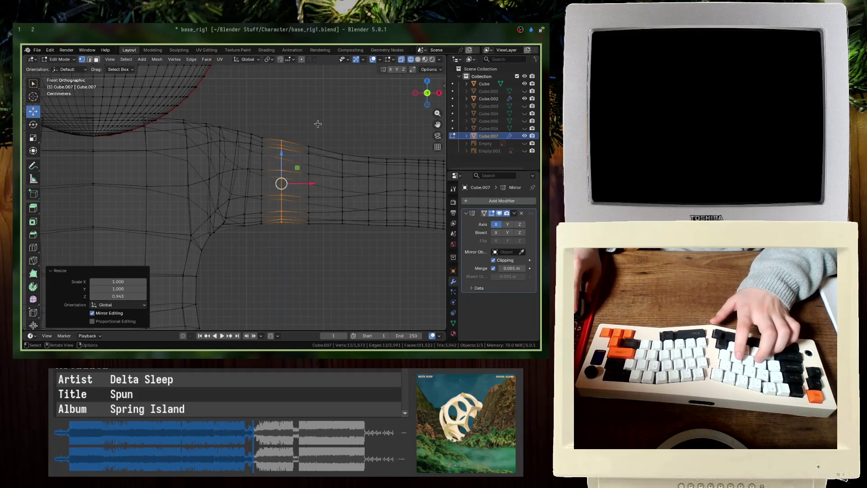
{"action": "key", "text": "Return"}
{"action": "key", "text": "g"}
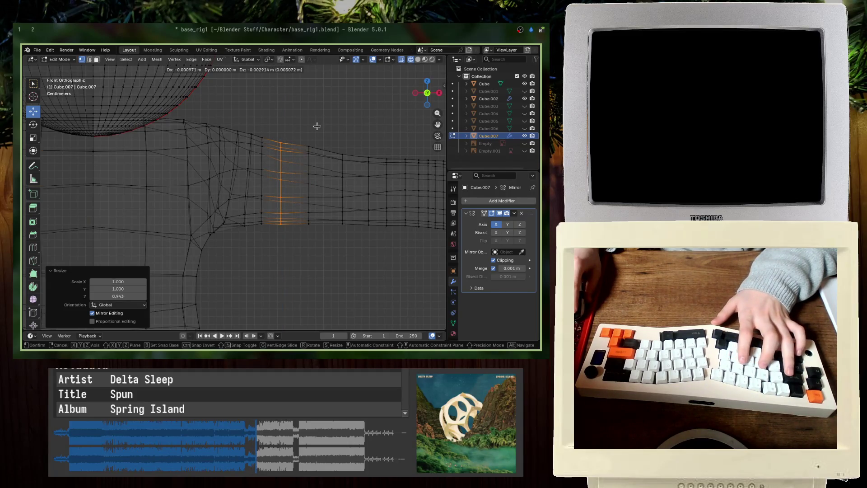
{"action": "key", "text": "Escape"}
Step: Check the arm shaded, save the file and return to the front wireframe view
{"action": "key", "text": "shift+z"}
{"action": "middle_click_drag", "start_coordinate": [316, 126], "coordinate": [311, 158]}
{"action": "key", "text": "Tab"}
{"action": "scroll", "coordinate": [304, 124], "scroll_direction": "down", "scroll_amount": 3}
{"action": "key", "text": "ctrl+s"}
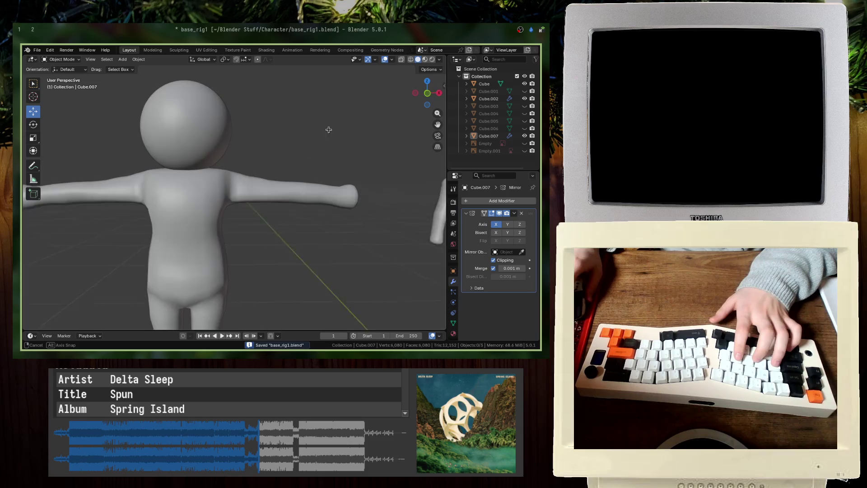
{"action": "scroll", "coordinate": [329, 129], "scroll_direction": "up", "scroll_amount": 2}
{"action": "key", "text": "Tab"}
{"action": "key", "text": "shift+z"}
{"action": "key", "text": "KP_1"}
{"action": "scroll", "coordinate": [338, 202], "scroll_direction": "up", "scroll_amount": 4}
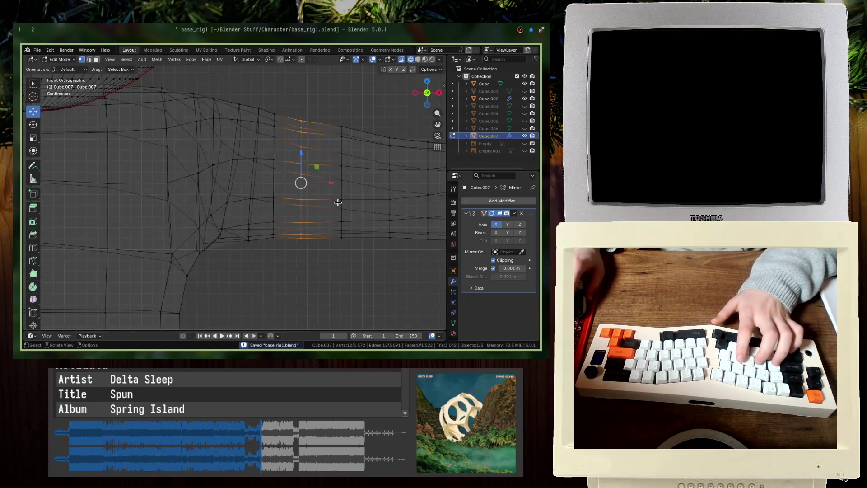
Step: Make the next upper-arm loop slightly taller and move it along Z
{"action": "key", "text": "s"}
{"action": "key", "text": "z"}
{"action": "key", "text": "Return"}
{"action": "key", "text": "g"}
{"action": "key", "text": "z"}
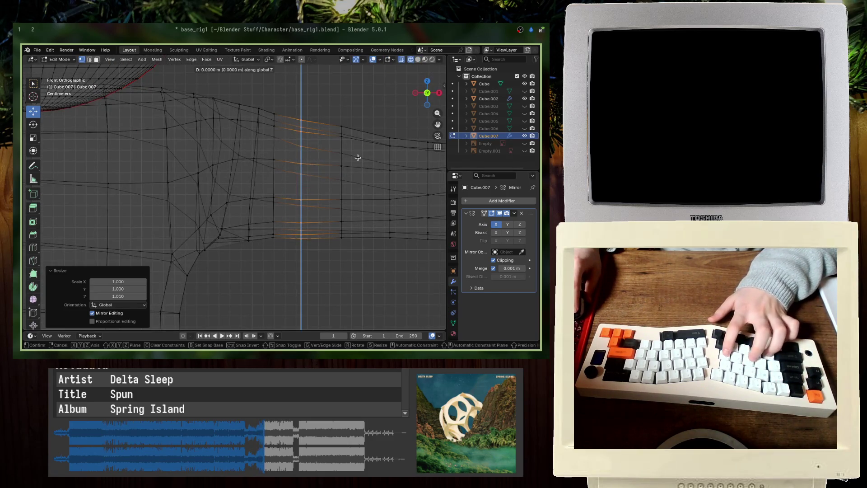
{"action": "key", "text": "Return"}
Step: Save the file and apply Shade Smooth to the character
{"action": "key", "text": "Tab"}
{"action": "key", "text": "ctrl+s"}
{"action": "key", "text": "shift+z"}
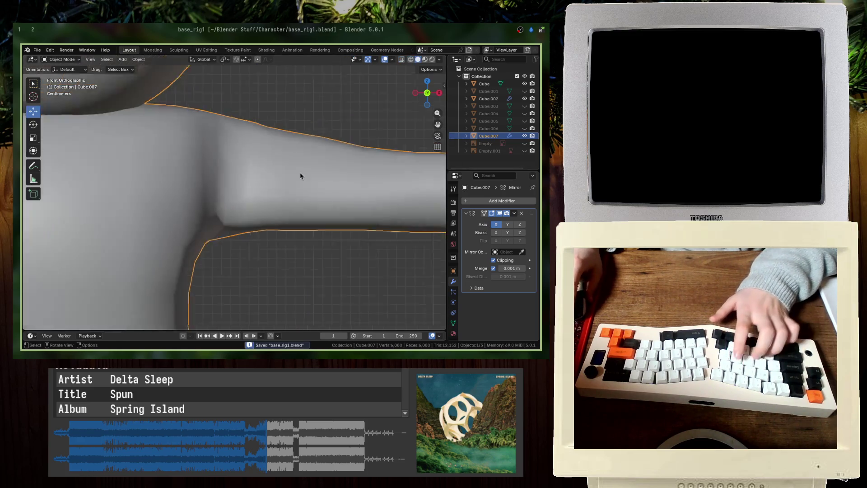
{"action": "scroll", "coordinate": [300, 175], "scroll_direction": "down", "scroll_amount": 5}
{"action": "mouse_move", "coordinate": [301, 174]}
{"action": "middle_mouse_down"}
{"action": "mouse_move", "coordinate": [193, 201]}
{"action": "mouse_move", "coordinate": [301, 178]}
{"action": "middle_mouse_up"}
{"action": "right_click", "coordinate": [193, 202]}
{"action": "left_click", "coordinate": [196, 201]}
{"action": "scroll", "coordinate": [301, 178], "scroll_direction": "down", "scroll_amount": 3}
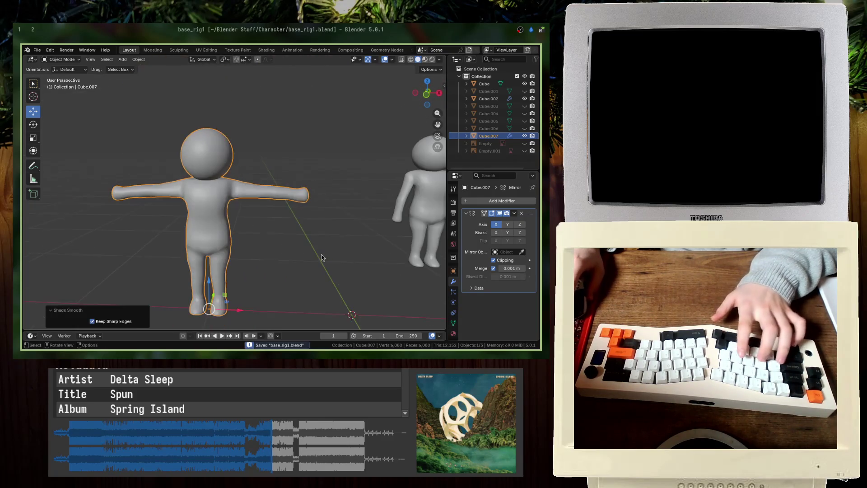
Step: Reselect the character mesh and enter mesh editing
{"action": "left_click", "coordinate": [322, 257]}
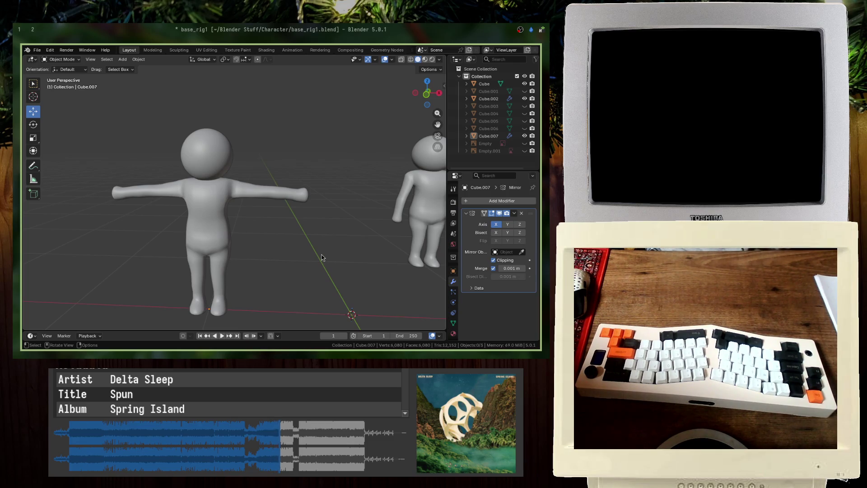
{"action": "key", "text": "ctrl"}
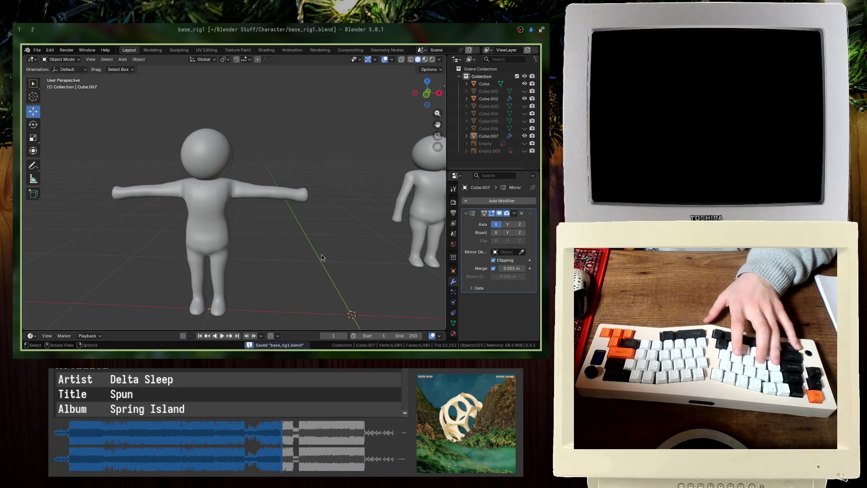
{"action": "left_click", "coordinate": [285, 197]}
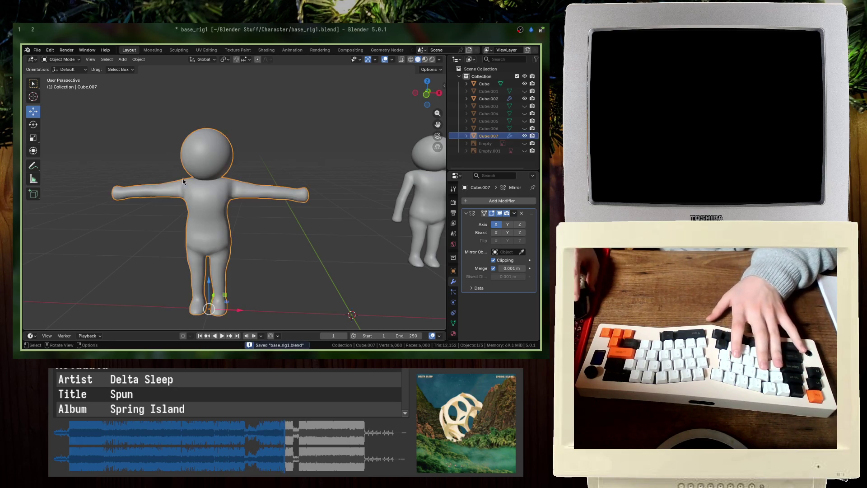
{"action": "right_click", "coordinate": [223, 190]}
{"action": "key", "text": "Tab"}
Step: Inspect the shoulder from the front in wireframe, return to solid shading and leave editing
{"action": "key", "text": "KP_1"}
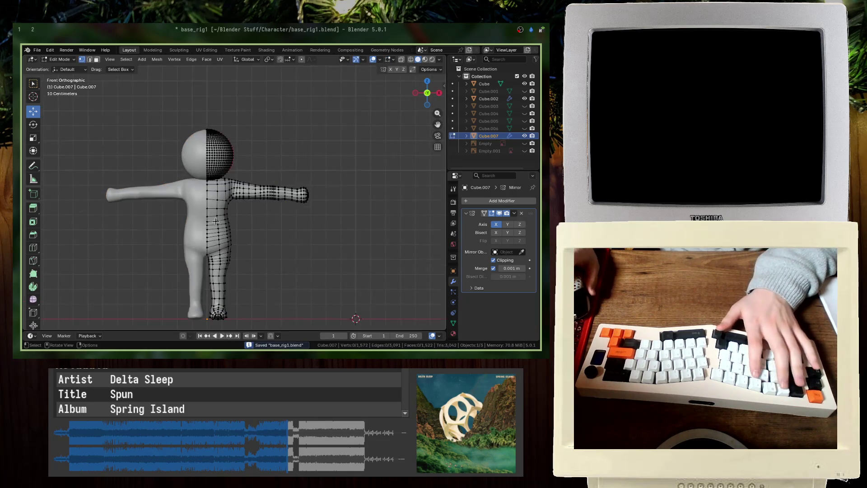
{"action": "scroll", "coordinate": [267, 216], "scroll_direction": "up", "scroll_amount": 5}
{"action": "key", "text": "z"}
{"action": "left_click", "coordinate": [103, 184]}
{"action": "key", "text": "shift+z"}
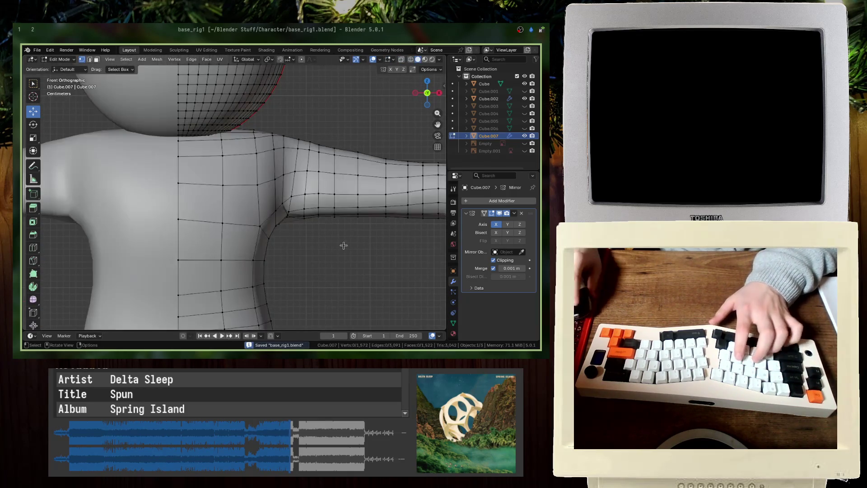
{"action": "key", "text": "Tab"}
{"action": "scroll", "coordinate": [284, 245], "scroll_direction": "down", "scroll_amount": 5}
{"action": "right_click", "coordinate": [207, 204]}
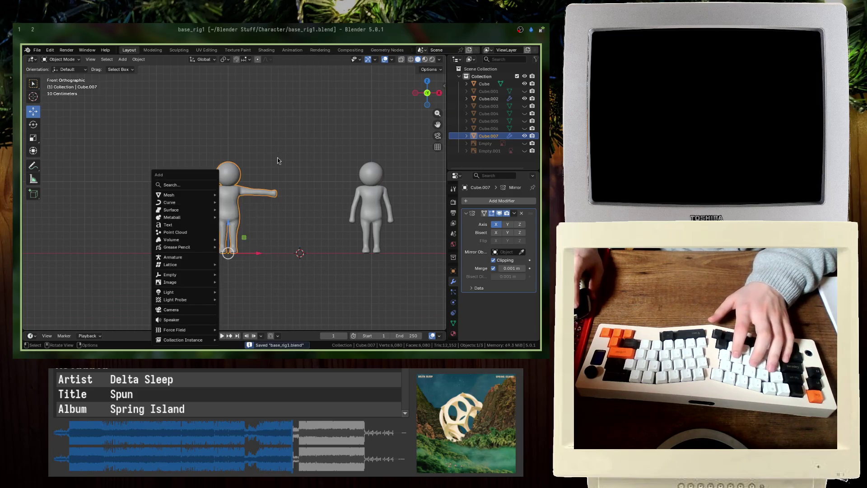
Step: Move the character exactly 1 m along X and save the file
{"action": "key", "text": "g"}
{"action": "key", "text": "x"}
{"action": "key", "text": "1"}
{"action": "key", "text": "Return"}
{"action": "key", "text": "ctrl+s"}
Step: Delete the mistakenly added Area light and add an Armature at the 3D cursor
{"action": "key", "text": "shift+a"}
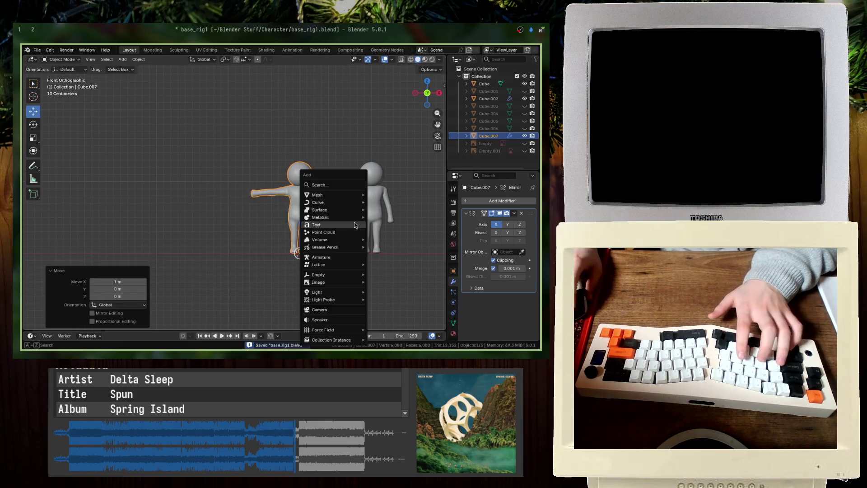
{"action": "type", "text": "area"}
{"action": "key", "text": "Return"}
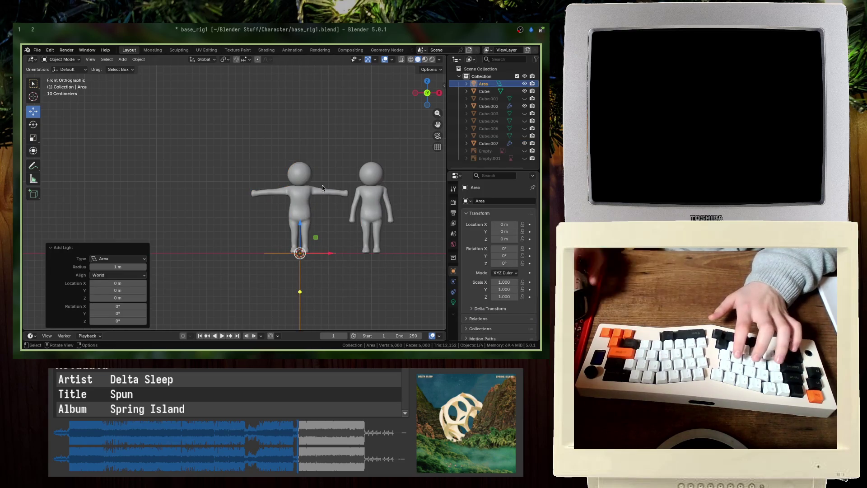
{"action": "middle_click_drag", "start_coordinate": [265, 194], "coordinate": [191, 187], "text": "shift"}
{"action": "key", "text": "Delete"}
{"action": "key", "text": "shift+a"}
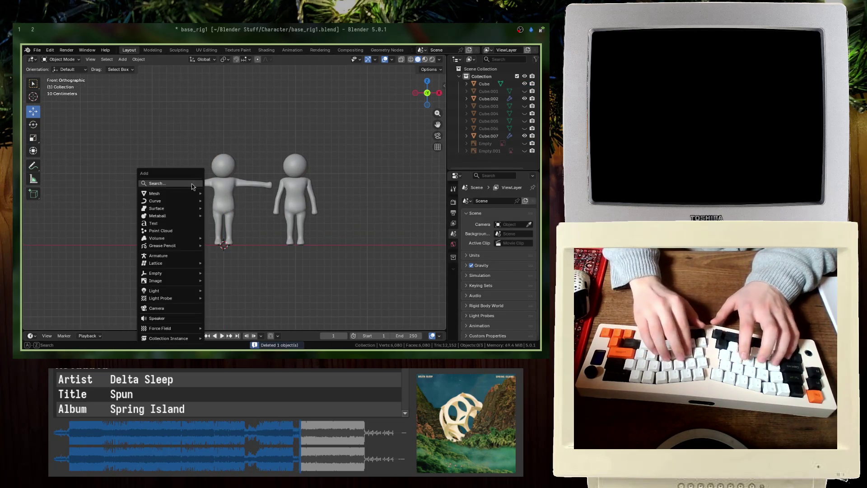
{"action": "type", "text": "armat"}
{"action": "key", "text": "Return"}
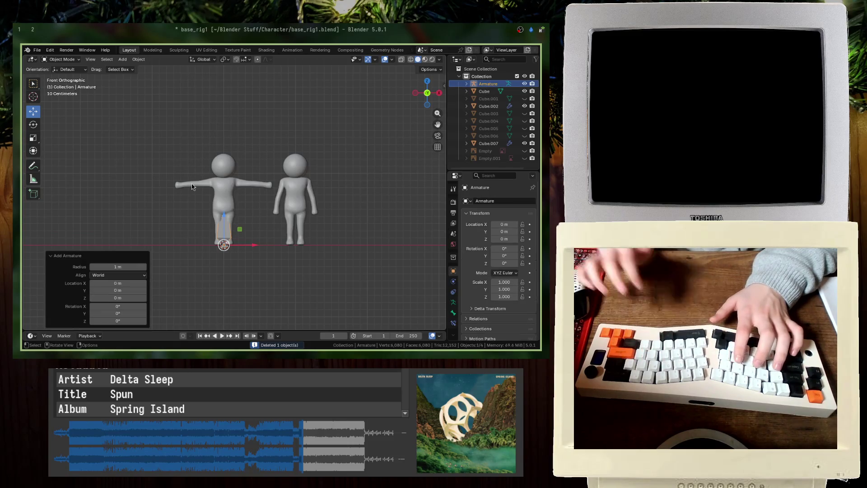
Step: Select the right-hand character and move it 0.4 further along X
{"action": "key", "text": "shift+z"}
{"action": "scroll", "coordinate": [214, 193], "scroll_direction": "up", "scroll_amount": 3}
{"action": "key", "text": "shift+z"}
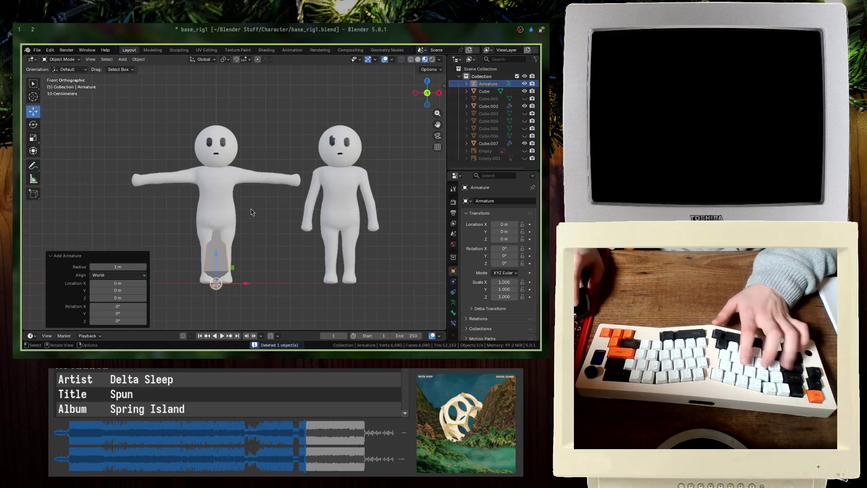
{"action": "left_click", "coordinate": [312, 198]}
{"action": "type", "text": "gx"}
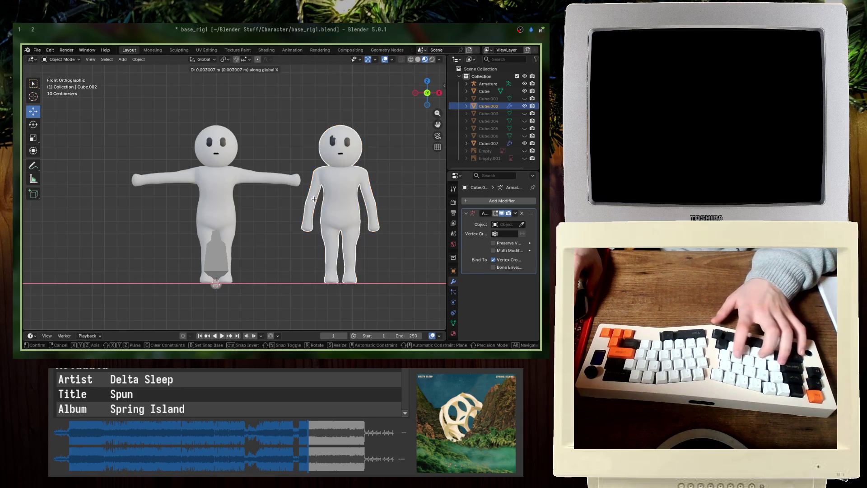
{"action": "type", "text": ".4"}
{"action": "key", "text": "Return"}
{"action": "scroll", "coordinate": [277, 229], "scroll_direction": "up", "scroll_amount": 2}
{"action": "scroll", "coordinate": [277, 228], "scroll_direction": "up", "scroll_amount": 2}
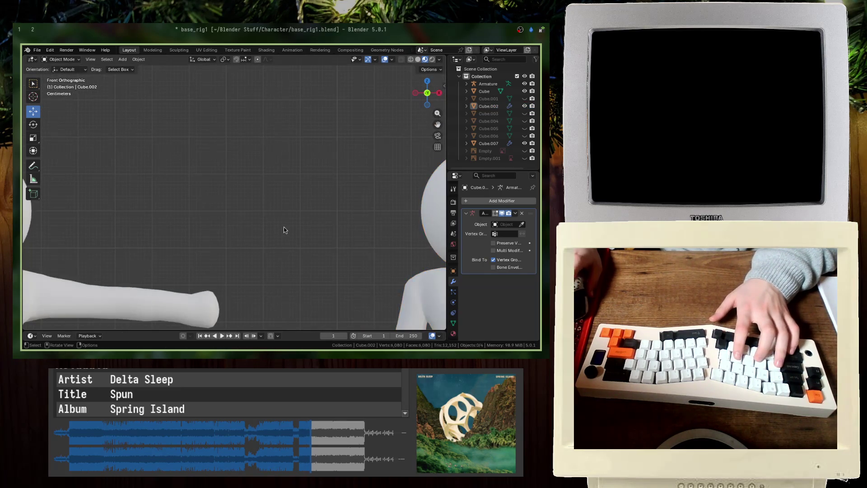
Step: Check the right character's material settings, save the file and reframe both figures
{"action": "left_click", "coordinate": [283, 227]}
{"action": "scroll", "coordinate": [315, 208], "scroll_direction": "up", "scroll_amount": 1}
{"action": "left_click", "coordinate": [453, 323]}
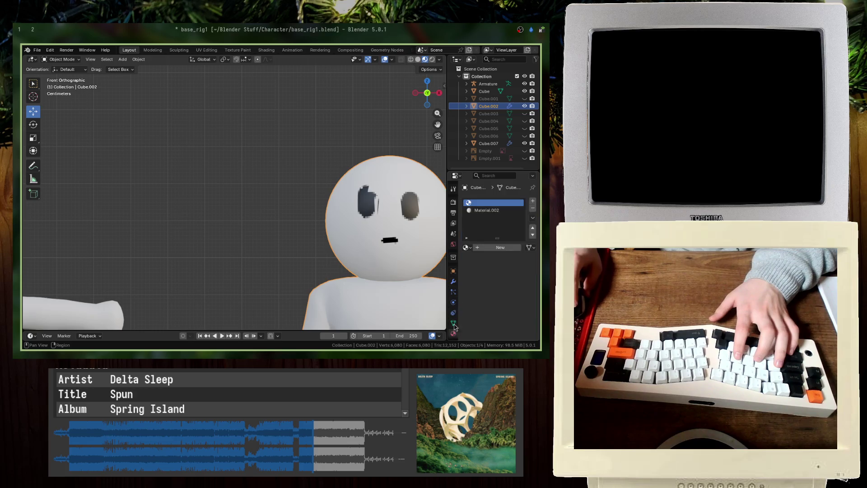
{"action": "scroll", "coordinate": [515, 224], "scroll_direction": "down", "scroll_amount": 1}
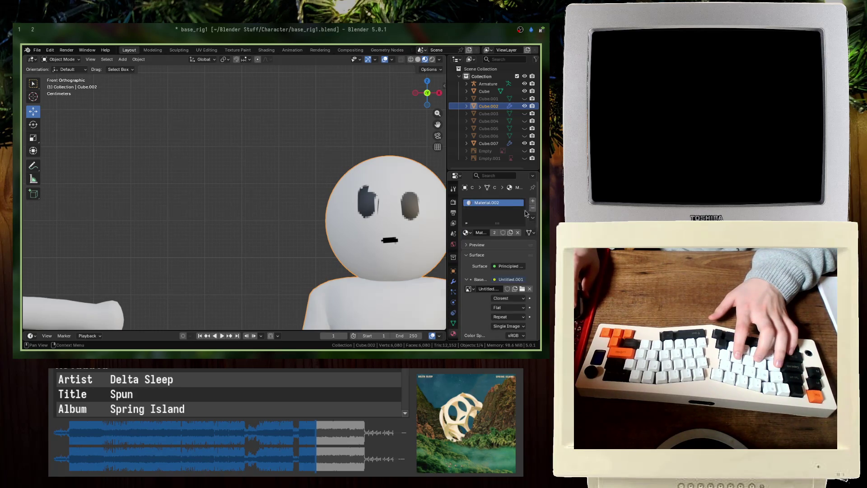
{"action": "scroll", "coordinate": [323, 243], "scroll_direction": "down", "scroll_amount": 4}
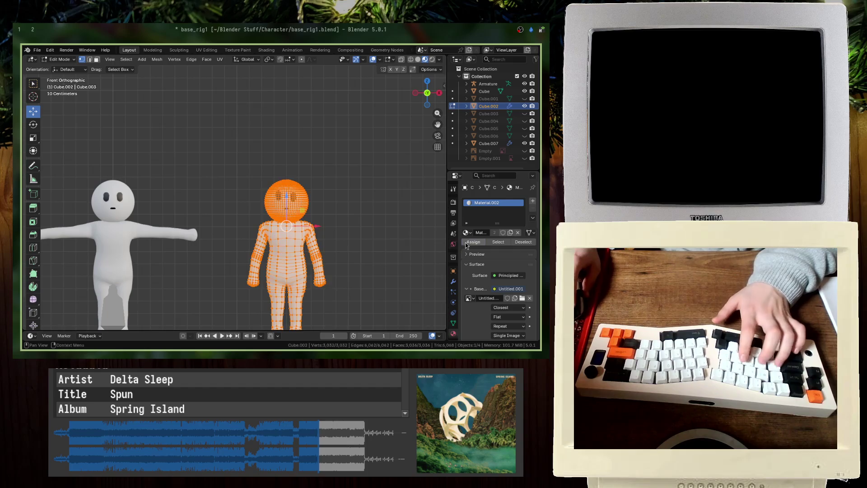
{"action": "key", "text": "ctrl+s"}
{"action": "middle_click_drag", "start_coordinate": [115, 296], "coordinate": [225, 250], "text": "shift"}
Step: Edit the armature in see-through mode and shrink the root bone
{"action": "left_click", "coordinate": [226, 251]}
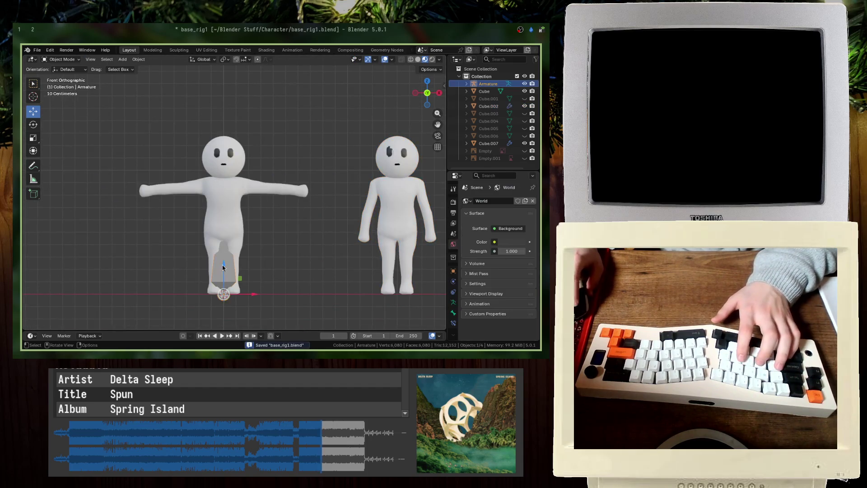
{"action": "key", "text": "Tab"}
{"action": "key", "text": "shift+z"}
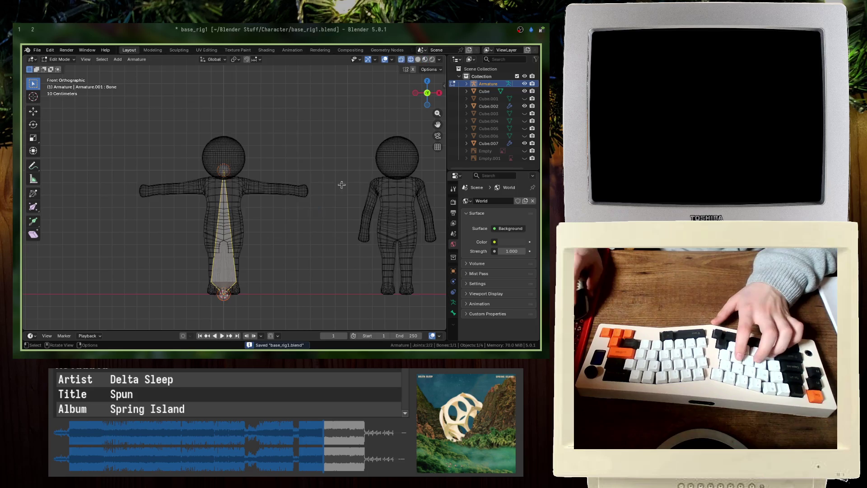
{"action": "type", "text": "s.3"}
{"action": "key", "text": "Return"}
{"action": "key", "text": "g"}
{"action": "key", "text": "Escape"}
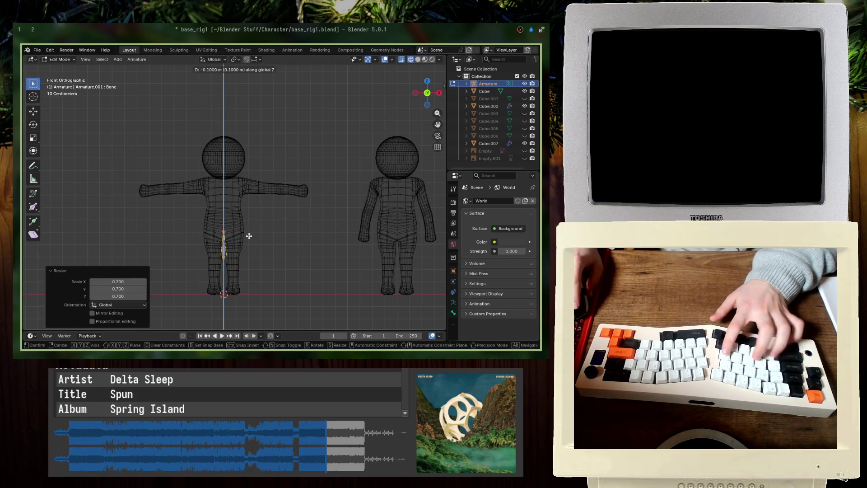
Step: Extrude a spine bone from the root and raise its tip 0.5 m up the torso
{"action": "key", "text": "e"}
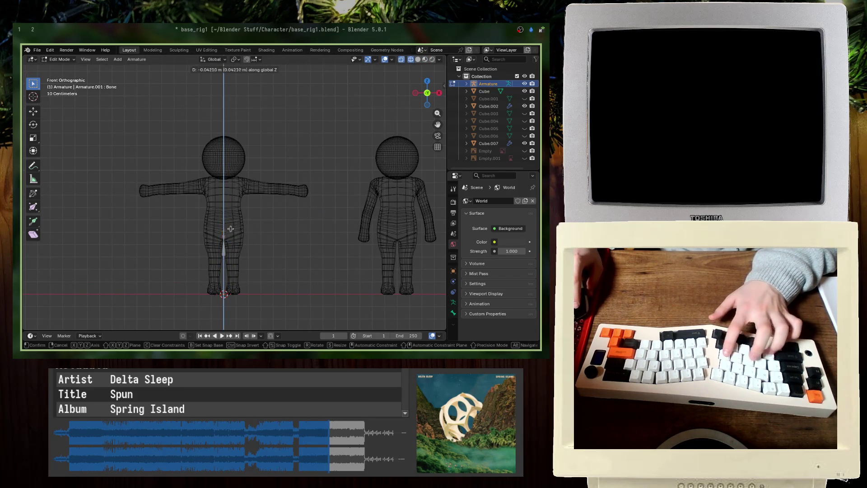
{"action": "left_click", "coordinate": [227, 231]}
{"action": "key", "text": "g"}
{"action": "key", "text": "Return"}
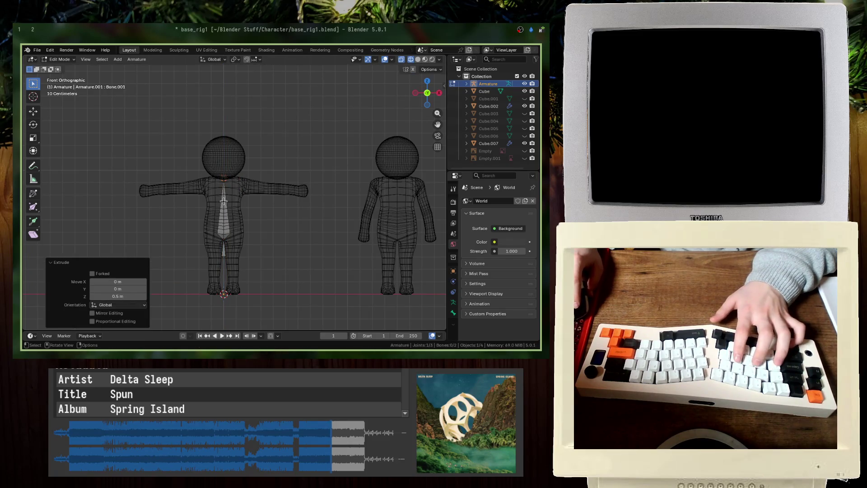
Step: Extrude a shoulder bone and a hip bone on one side, discarding an extra leg bone
{"action": "key", "text": "e"}
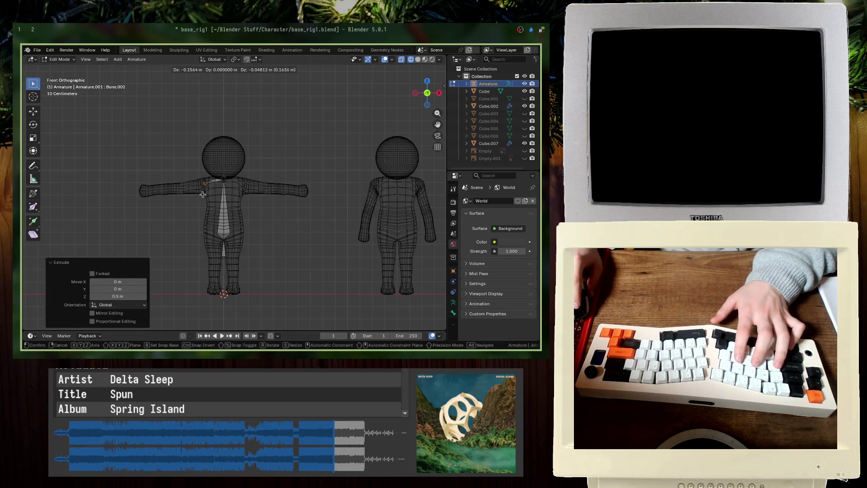
{"action": "left_click", "coordinate": [225, 238]}
{"action": "key", "text": "e"}
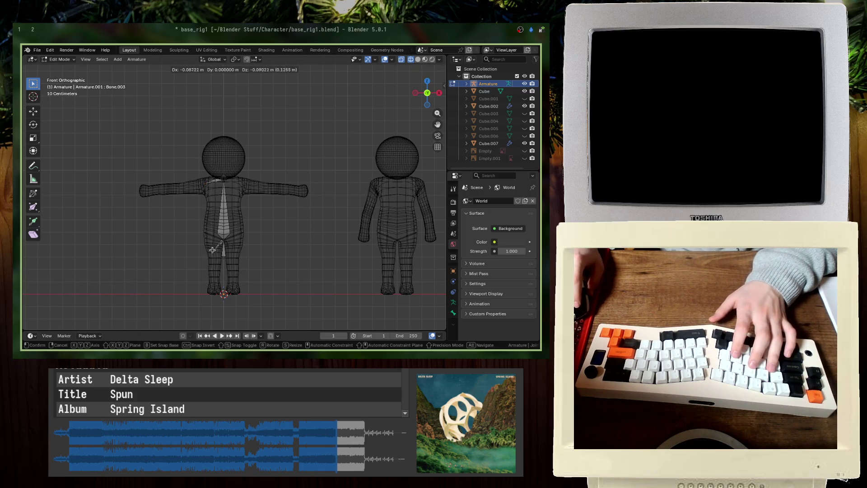
{"action": "left_click", "coordinate": [210, 238]}
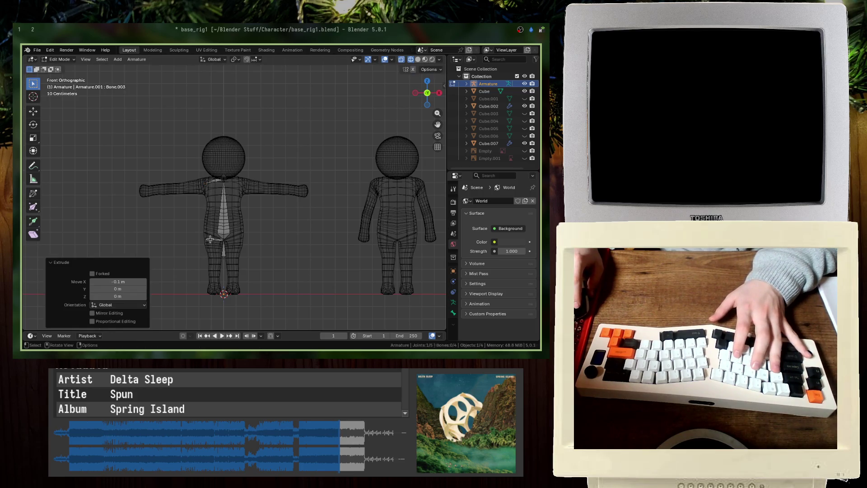
{"action": "key", "text": "e"}
{"action": "key", "text": "Escape"}
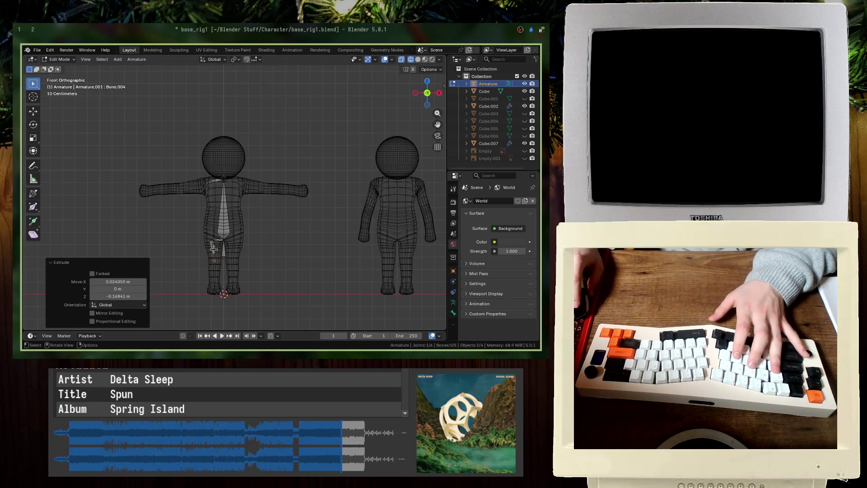
{"action": "key", "text": "ctrl+z"}
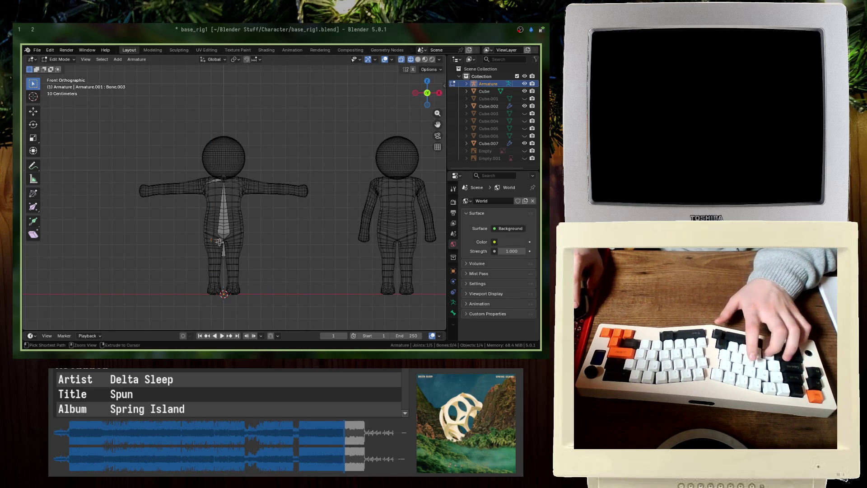
Step: Search 'mirror armature blender' and open the Symmetrize Blender 5.0 Manual page, then return to Blender
{"action": "key", "text": "alt+Tab"}
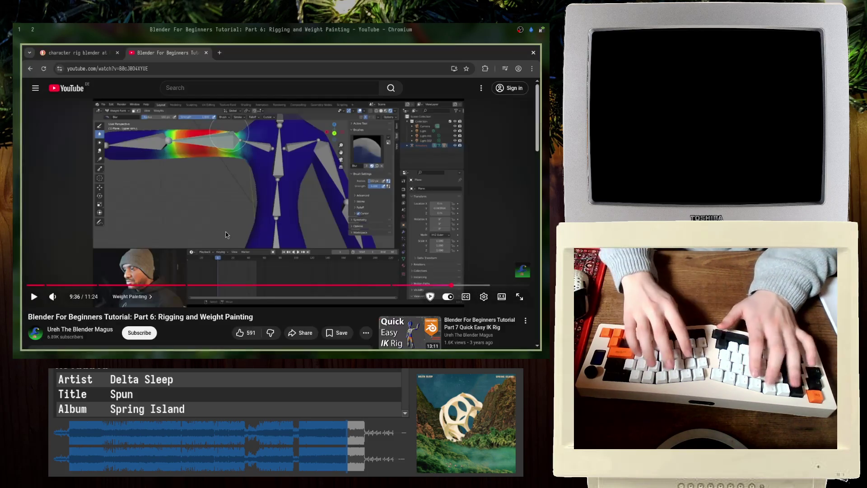
{"action": "key", "text": "ctrl+t"}
{"action": "type", "text": "mirror a"}
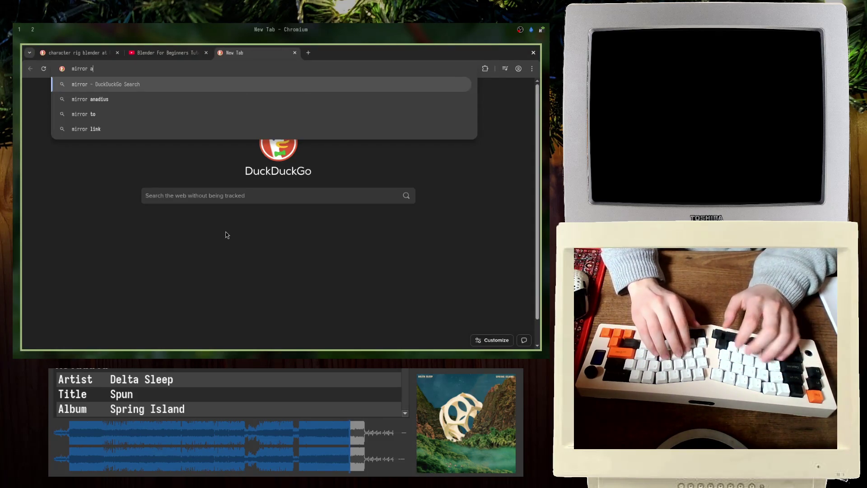
{"action": "type", "text": "rmature blender"}
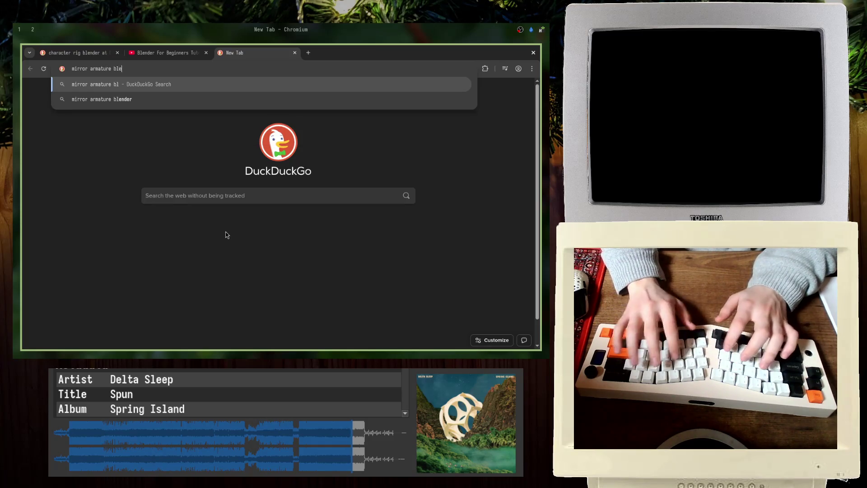
{"action": "key", "text": "Return"}
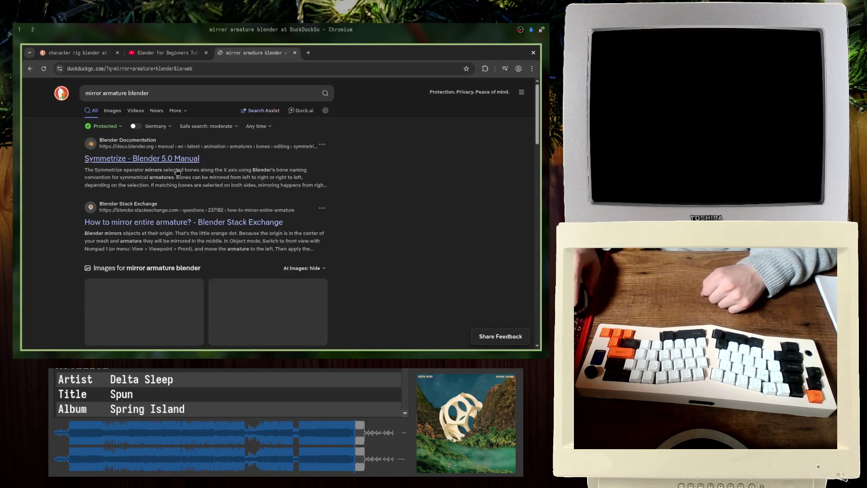
{"action": "left_click", "coordinate": [233, 165]}
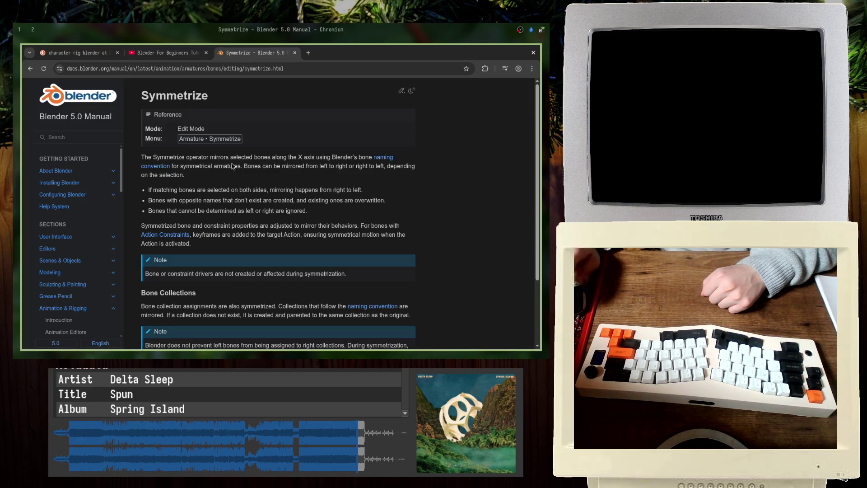
{"action": "scroll", "coordinate": [233, 164], "scroll_direction": "down", "scroll_amount": 2}
{"action": "key", "text": "alt+Tab"}
{"action": "left_click", "coordinate": [132, 60]}
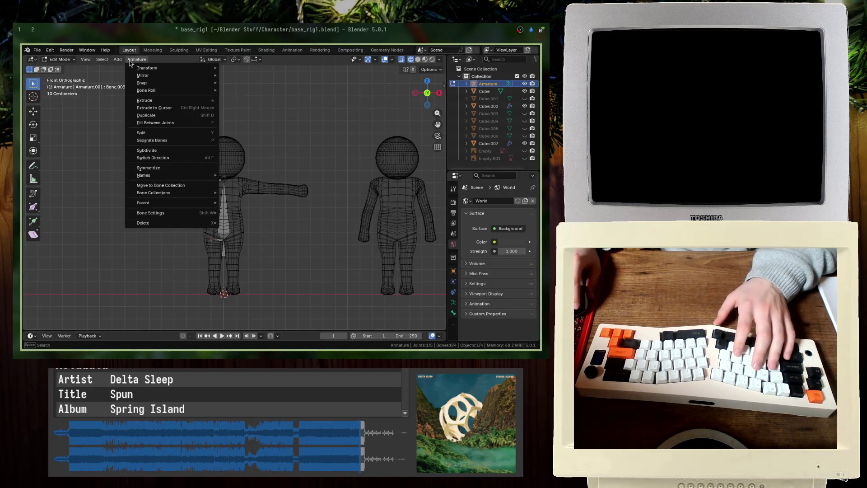
Step: Select all bones and run Armature > Symmetrize to mirror them across the X axis
{"action": "left_click", "coordinate": [180, 168]}
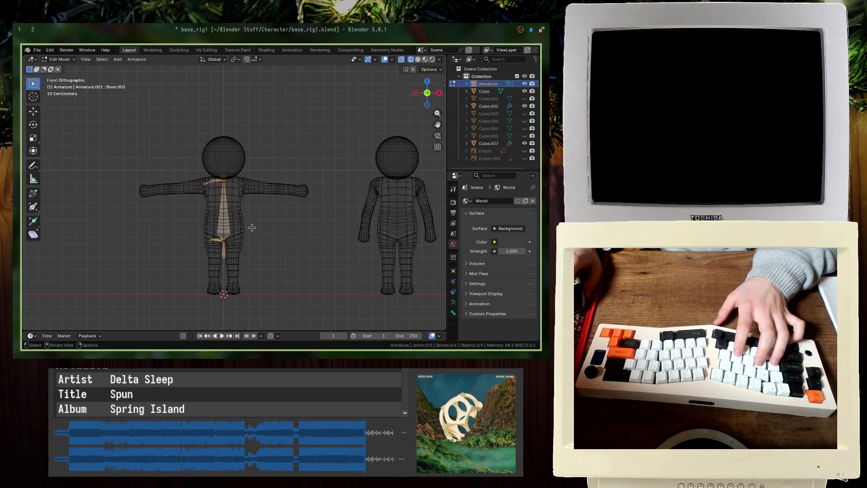
{"action": "left_click", "coordinate": [136, 59]}
{"action": "left_click", "coordinate": [135, 55]}
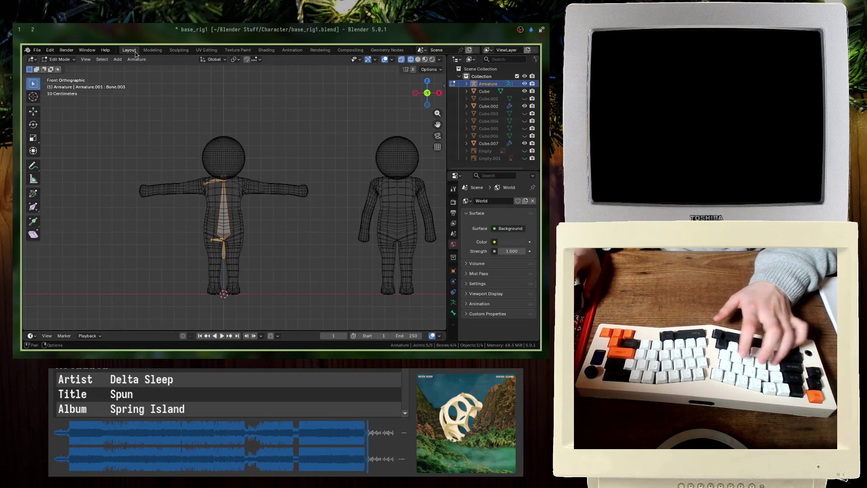
{"action": "left_click", "coordinate": [185, 168]}
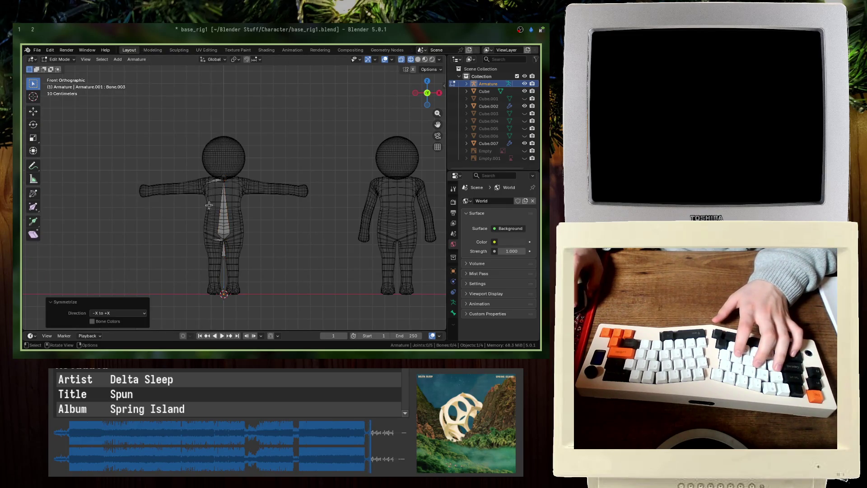
{"action": "scroll", "coordinate": [146, 325], "scroll_direction": "up", "scroll_amount": 4}
Step: Extrude a thigh and shin bone chain down from the hip to the foot
{"action": "middle_click_drag", "start_coordinate": [137, 318], "coordinate": [168, 241], "text": "shift"}
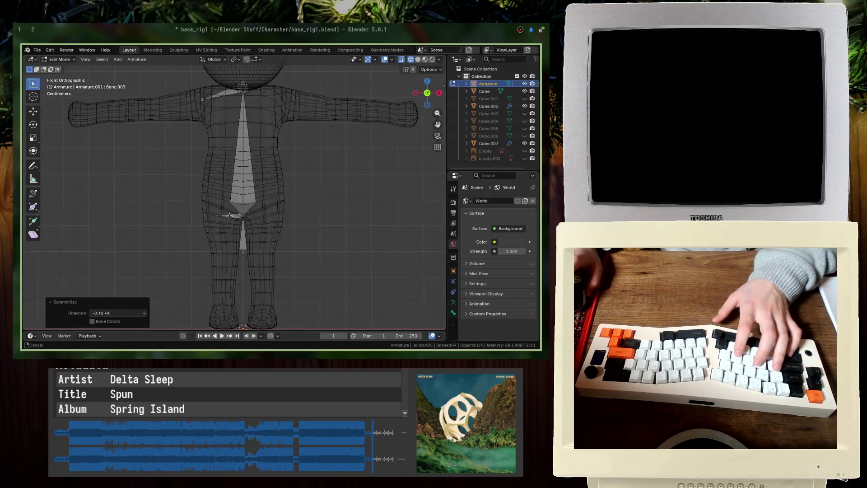
{"action": "left_click", "coordinate": [230, 214]}
{"action": "scroll", "coordinate": [224, 209], "scroll_direction": "down", "scroll_amount": 1}
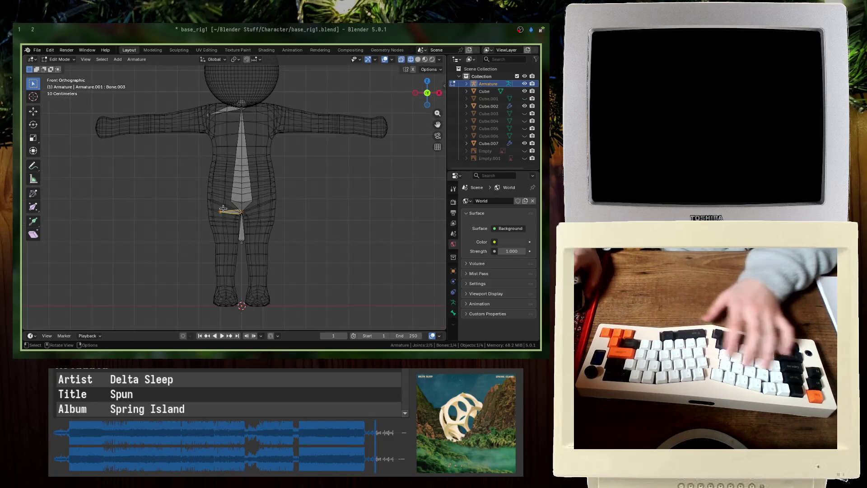
{"action": "key", "text": "e"}
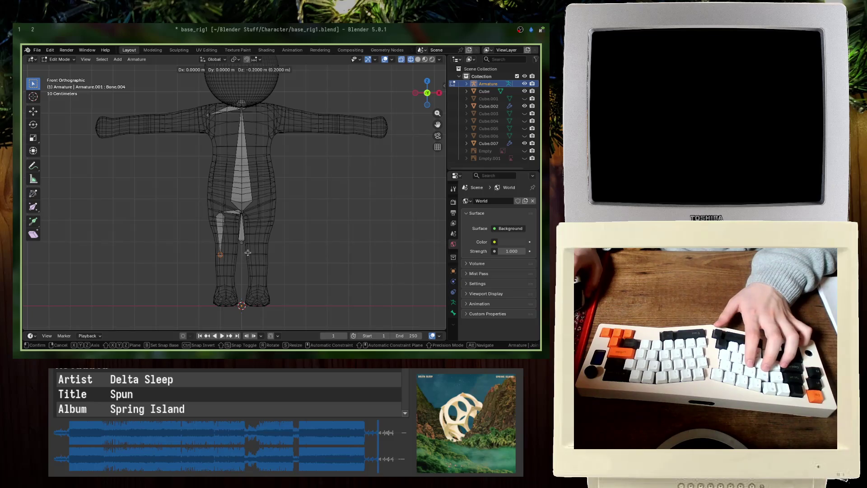
{"action": "left_click", "coordinate": [249, 253]}
{"action": "key", "text": "ctrl+z"}
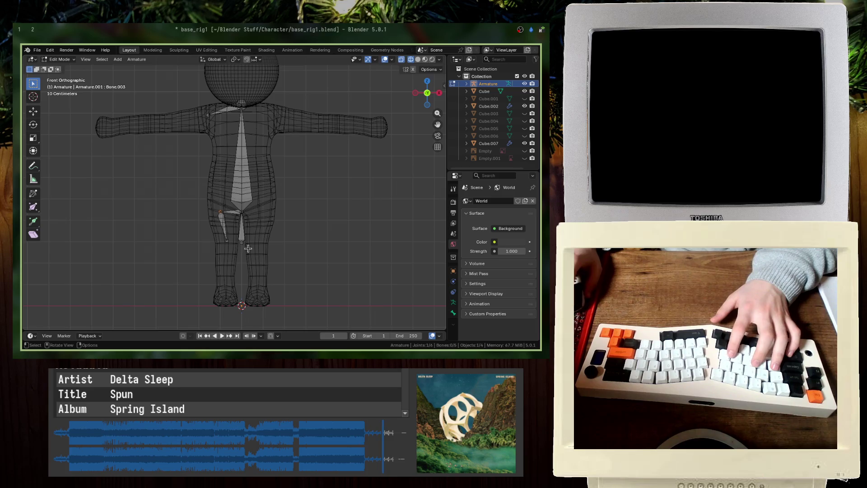
{"action": "key", "text": "e"}
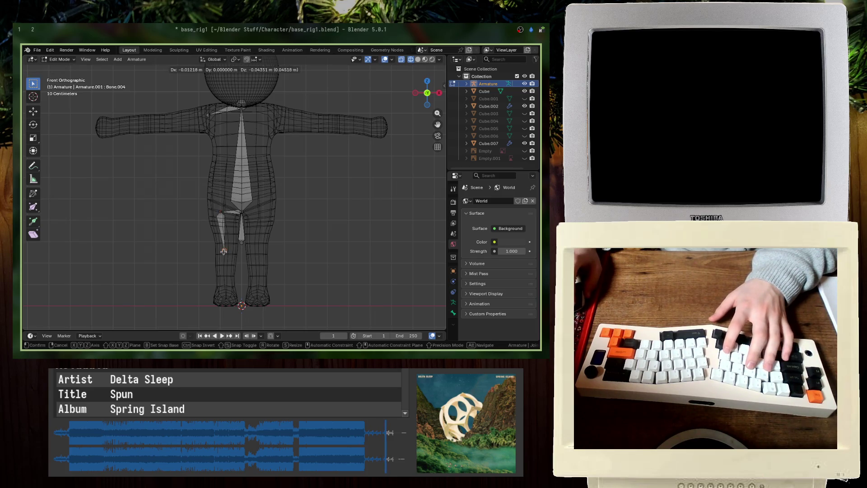
{"action": "left_click", "coordinate": [221, 252]}
{"action": "key", "text": "e"}
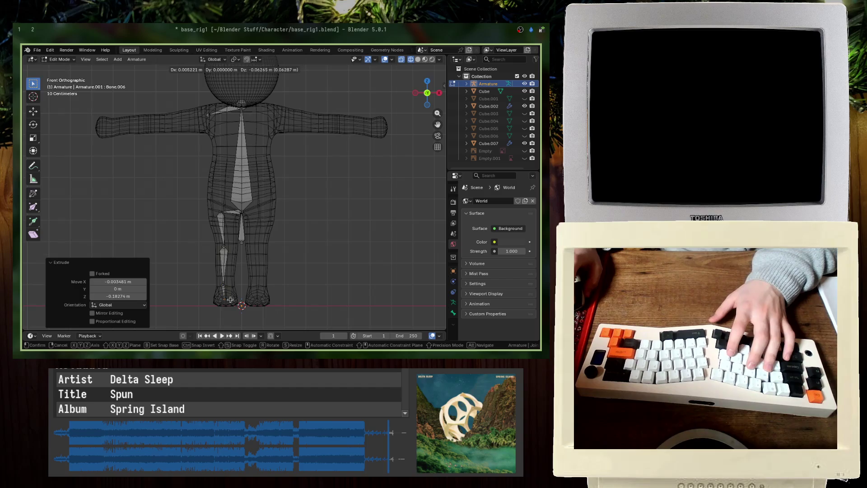
{"action": "left_click", "coordinate": [231, 299]}
Step: Fit the leg joint to the side profile in Right Ortho view and save the file
{"action": "middle_click_drag", "start_coordinate": [230, 300], "coordinate": [222, 274]}
{"action": "key", "text": "KP_3"}
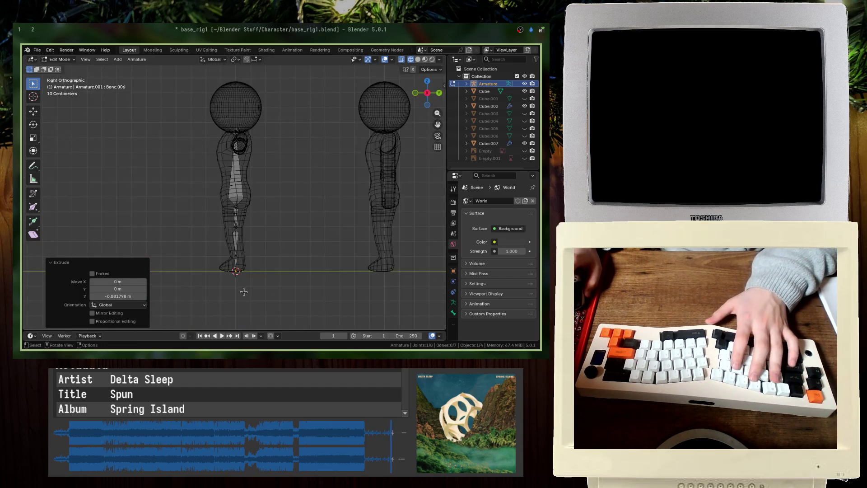
{"action": "key", "text": "g"}
{"action": "key", "text": "Escape"}
{"action": "key", "text": "ctrl+z"}
{"action": "key", "text": "g"}
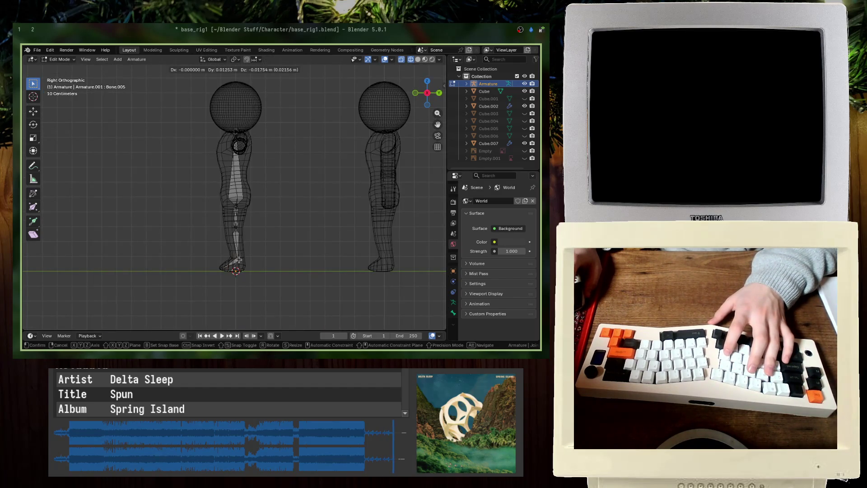
{"action": "left_click", "coordinate": [238, 269]}
{"action": "key", "text": "ctrl+s"}
{"action": "key", "text": "KP_1"}
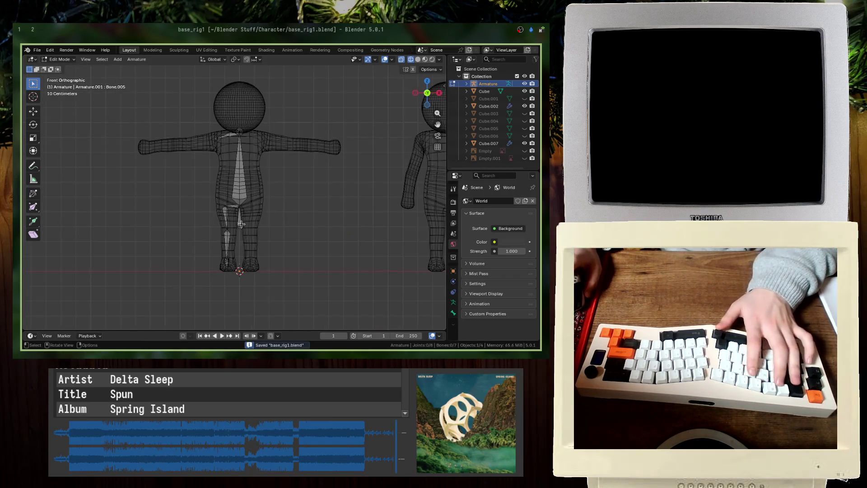
{"action": "middle_click_drag", "start_coordinate": [273, 248], "coordinate": [237, 212]}
{"action": "key", "text": "KP_3"}
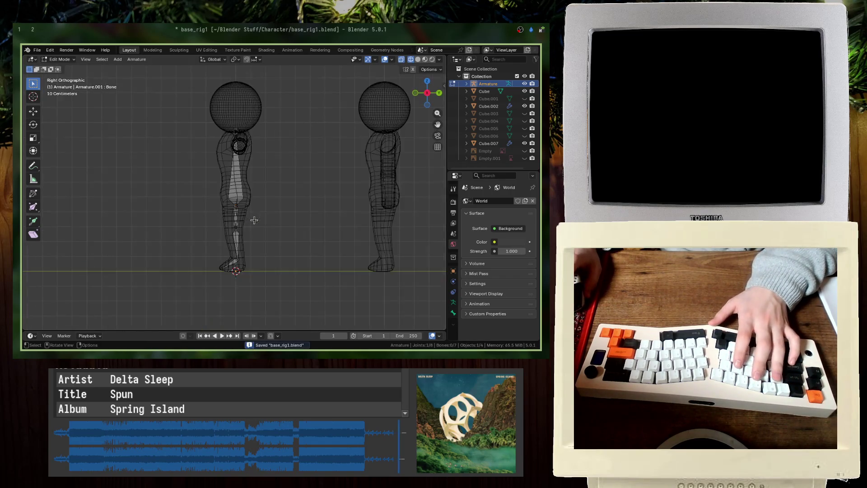
{"action": "key", "text": "KP_1"}
{"action": "scroll", "coordinate": [232, 138], "scroll_direction": "up", "scroll_amount": 5}
Step: Extrude upper-arm, forearm and hand bones from the shoulder joint along one arm
{"action": "left_click", "coordinate": [233, 139]}
{"action": "scroll", "coordinate": [233, 138], "scroll_direction": "up", "scroll_amount": 2}
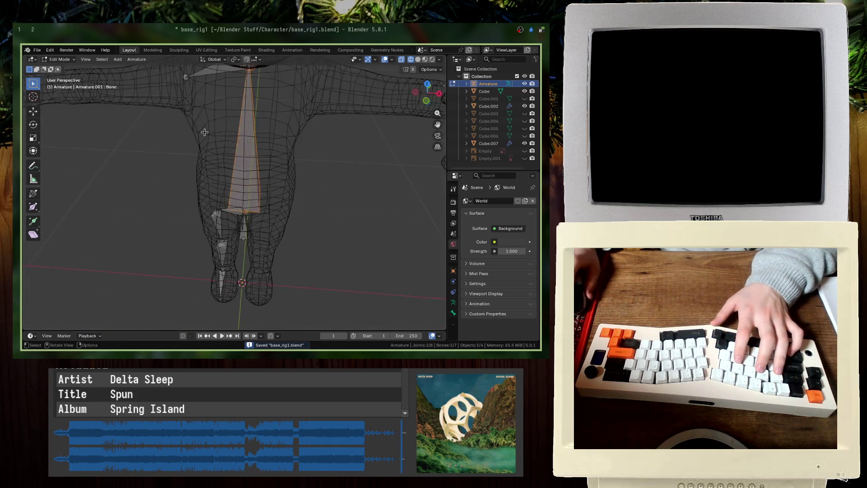
{"action": "middle_click_drag", "start_coordinate": [233, 138], "coordinate": [230, 203], "text": "shift"}
{"action": "scroll", "coordinate": [230, 203], "scroll_direction": "down", "scroll_amount": 2}
{"action": "left_click", "coordinate": [228, 149]}
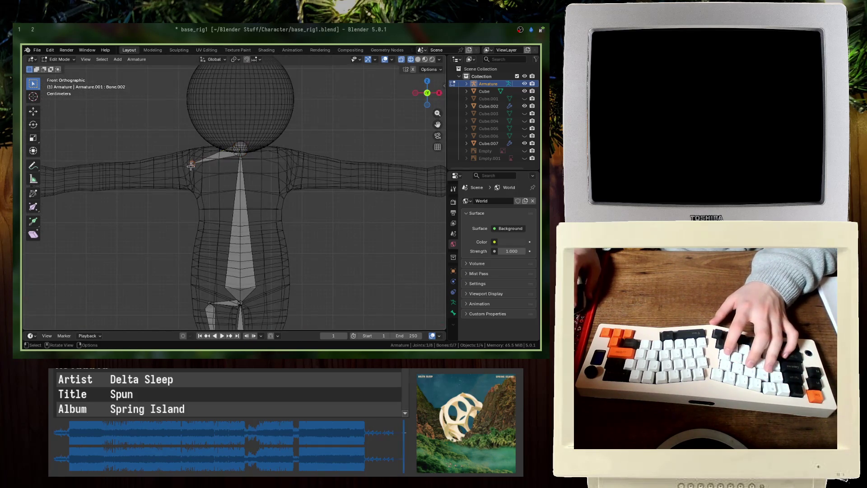
{"action": "key", "text": "e"}
{"action": "left_click", "coordinate": [102, 181]}
{"action": "middle_click_drag", "start_coordinate": [102, 181], "coordinate": [231, 176], "text": "shift"}
{"action": "key", "text": "e"}
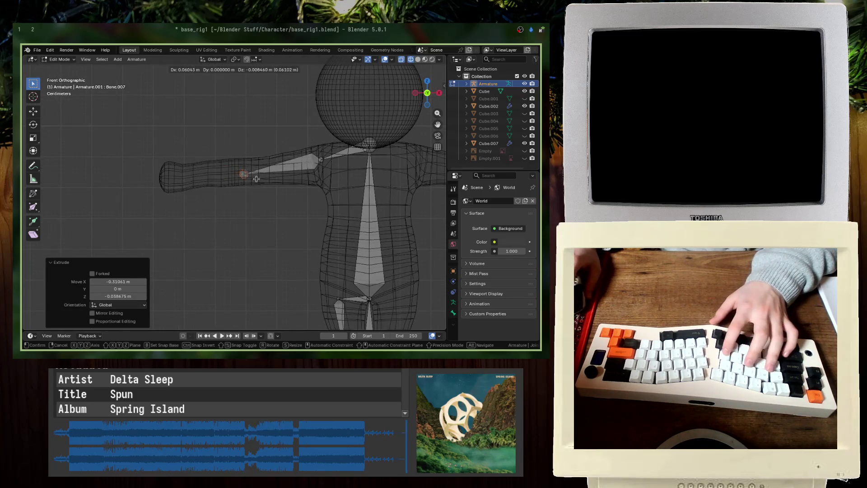
{"action": "left_click", "coordinate": [200, 180]}
{"action": "key", "text": "e"}
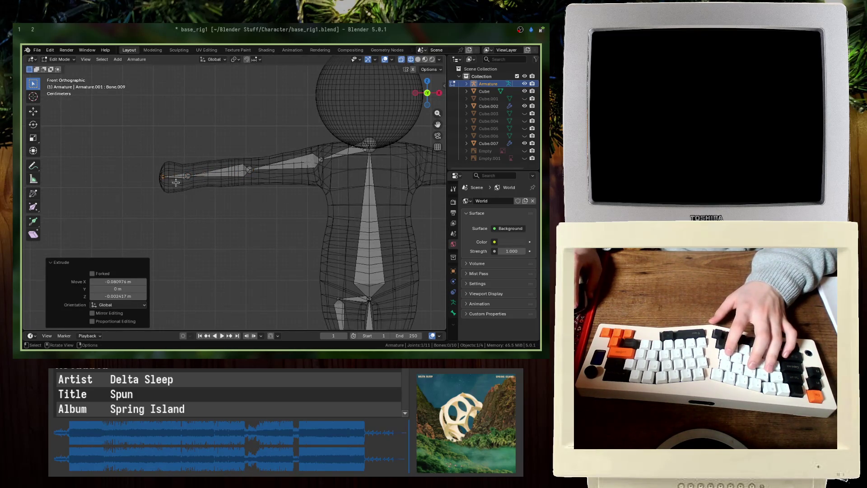
{"action": "key", "text": "Escape"}
{"action": "scroll", "coordinate": [181, 194], "scroll_direction": "down", "scroll_amount": 3}
{"action": "scroll", "coordinate": [181, 195], "scroll_direction": "down", "scroll_amount": 2}
{"action": "scroll", "coordinate": [182, 195], "scroll_direction": "up", "scroll_amount": 4}
Step: Lower the neck joint along Z and extrude a bone up into the head
{"action": "left_click", "coordinate": [251, 148]}
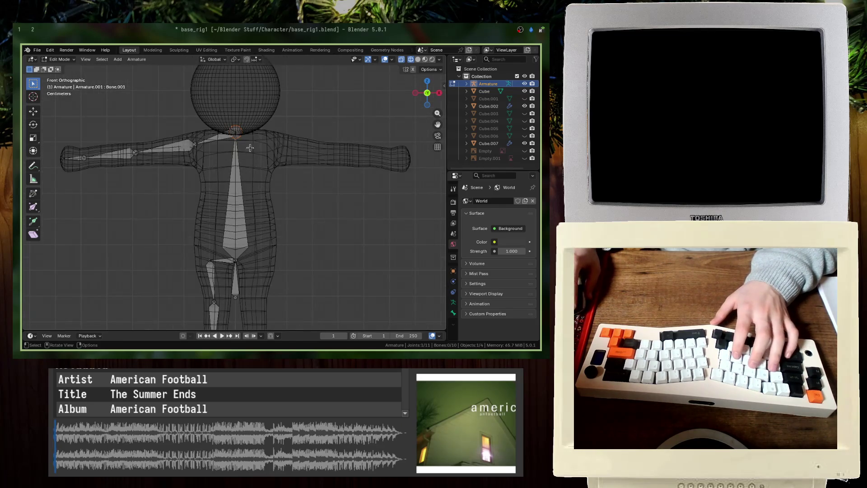
{"action": "key", "text": "g"}
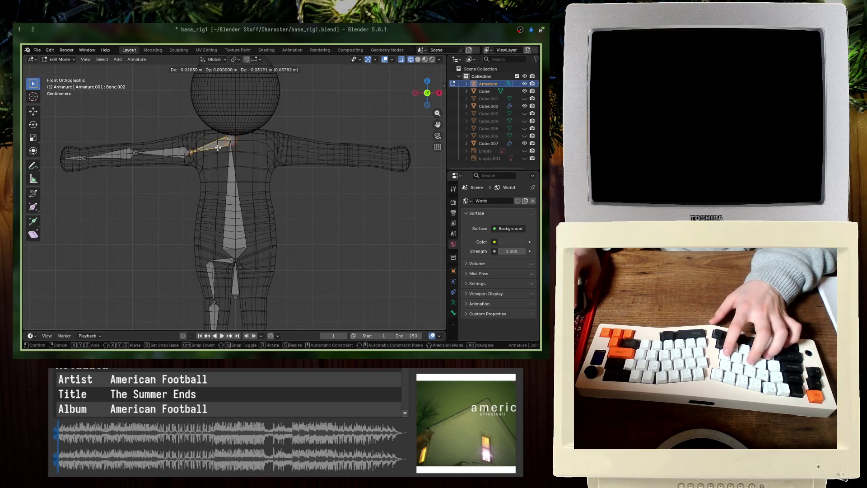
{"action": "key", "text": "z"}
{"action": "left_click", "coordinate": [236, 141]}
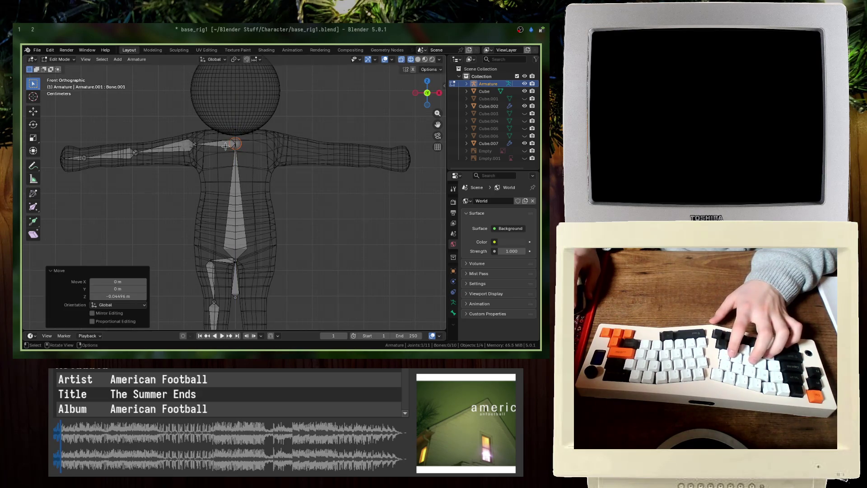
{"action": "key", "text": "e"}
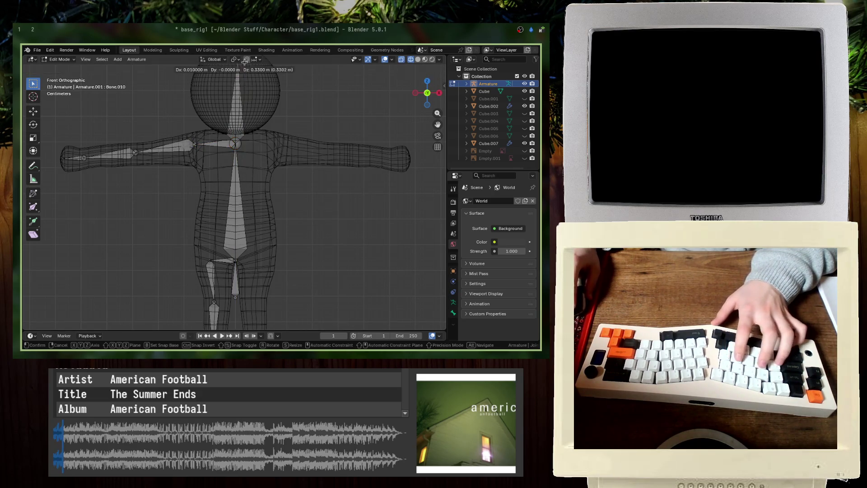
{"action": "key", "text": "Return"}
{"action": "middle_click_drag", "start_coordinate": [236, 132], "coordinate": [237, 148], "text": "shift"}
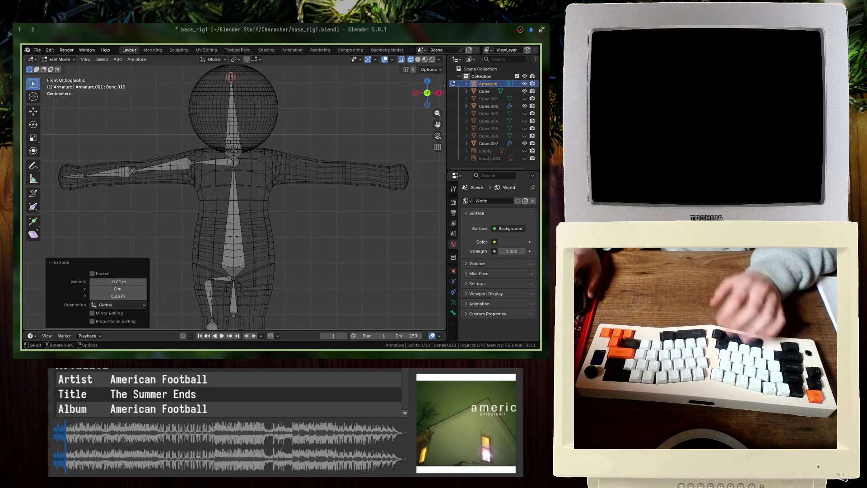
Step: Extrude shoulder, upper-arm, forearm and hand bones for the other arm from the neck joint
{"action": "left_click", "coordinate": [212, 165]}
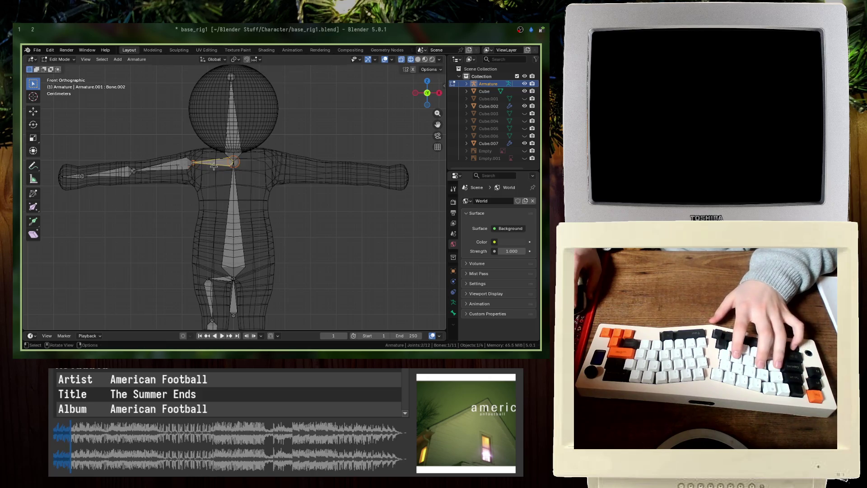
{"action": "key", "text": "e"}
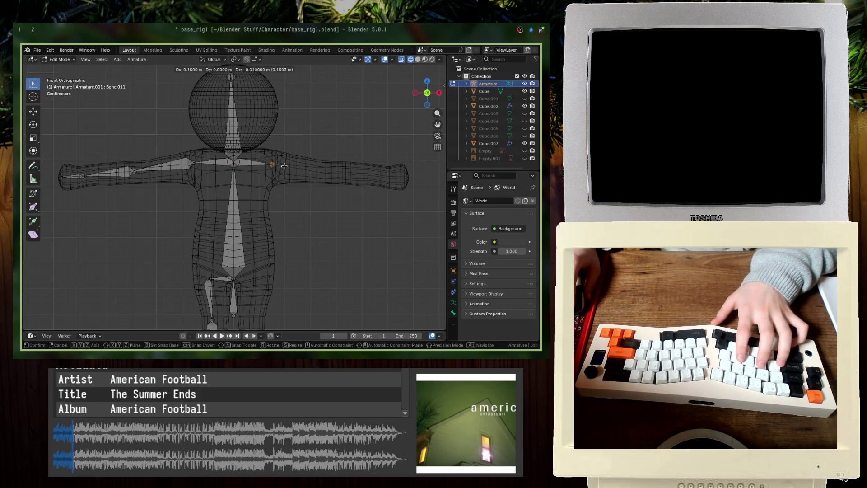
{"action": "key", "text": "Return"}
{"action": "key", "text": "e"}
{"action": "key", "text": "Return"}
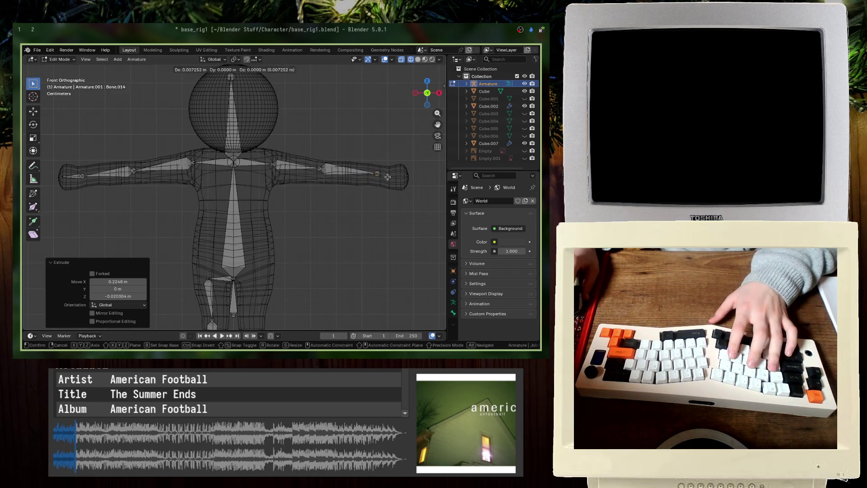
{"action": "key", "text": "e"}
{"action": "key", "text": "Return"}
{"action": "middle_click_drag", "start_coordinate": [283, 226], "coordinate": [289, 175], "text": "shift"}
Step: Extrude thigh, shin and foot bones for the other leg
{"action": "middle_click_drag", "start_coordinate": [242, 233], "coordinate": [235, 210], "text": "shift"}
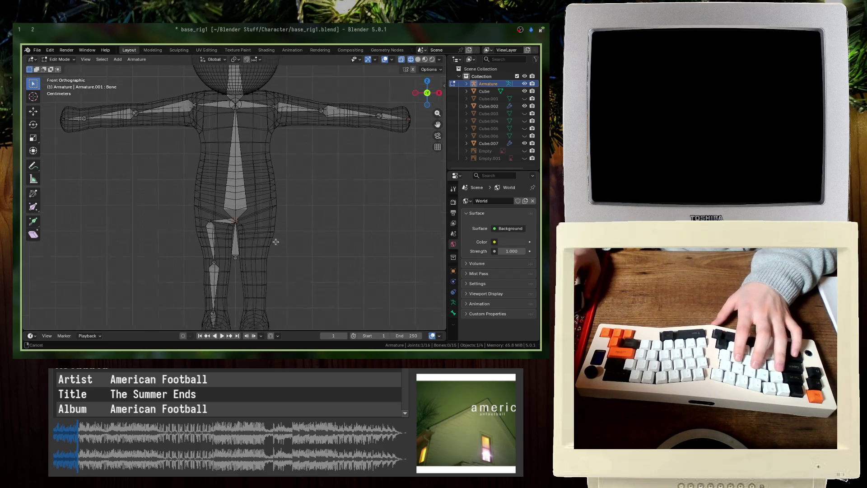
{"action": "key", "text": "e"}
{"action": "key", "text": "Return"}
{"action": "key", "text": "e"}
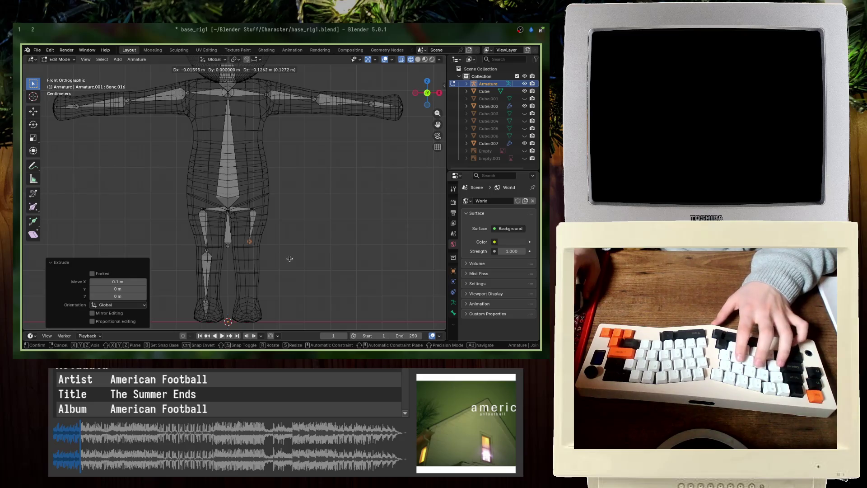
{"action": "key", "text": "Return"}
{"action": "middle_click_drag", "start_coordinate": [290, 258], "coordinate": [278, 231], "text": "shift"}
{"action": "key", "text": "e"}
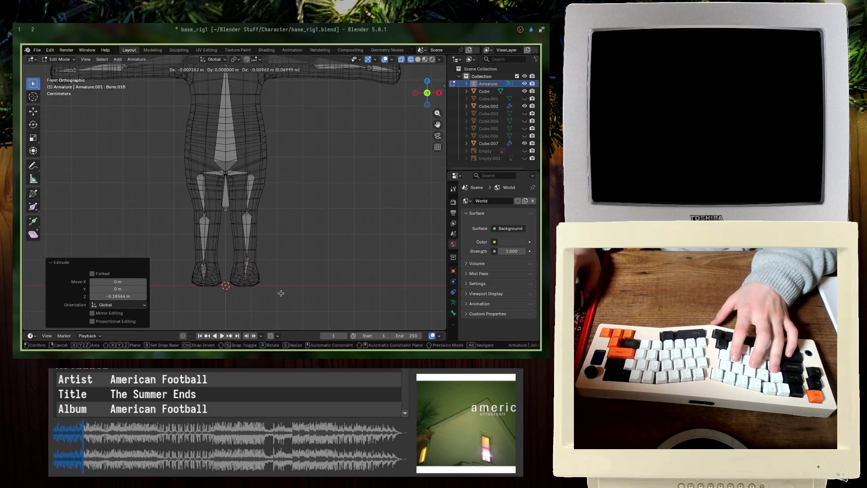
{"action": "key", "text": "Return"}
Step: Fix the foot joint in side view and leave bone editing for Object Mode
{"action": "key", "text": "KP_3"}
{"action": "key", "text": "e"}
{"action": "key", "text": "Escape"}
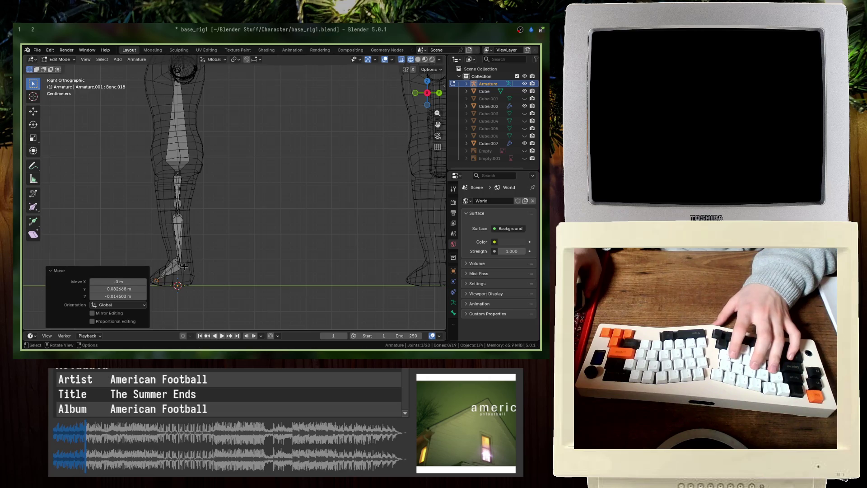
{"action": "key", "text": "e"}
{"action": "key", "text": "Return"}
{"action": "key", "text": "Tab"}
Step: Save the rig, re-enter bone editing and try Symmetrize from the Armature menu
{"action": "middle_click_drag", "start_coordinate": [182, 268], "coordinate": [227, 235]}
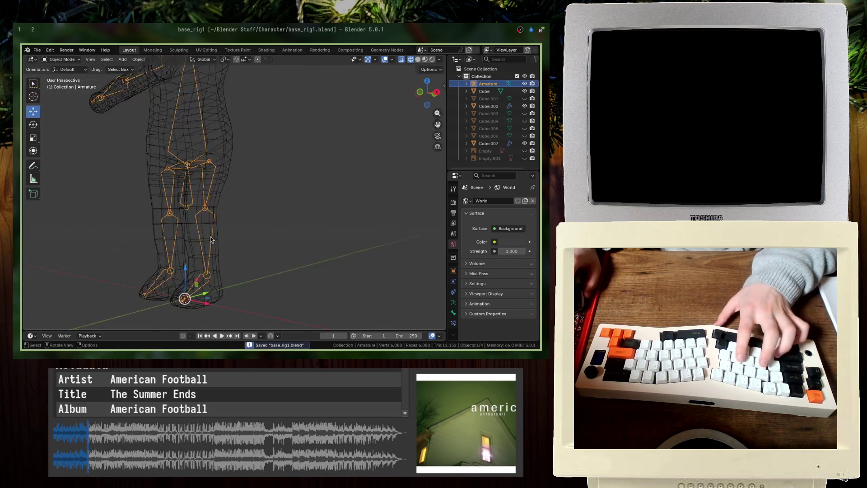
{"action": "key", "text": "ctrl+s"}
{"action": "key", "text": "KP_1"}
{"action": "key", "text": "Tab"}
{"action": "scroll", "coordinate": [227, 234], "scroll_direction": "up", "scroll_amount": 3}
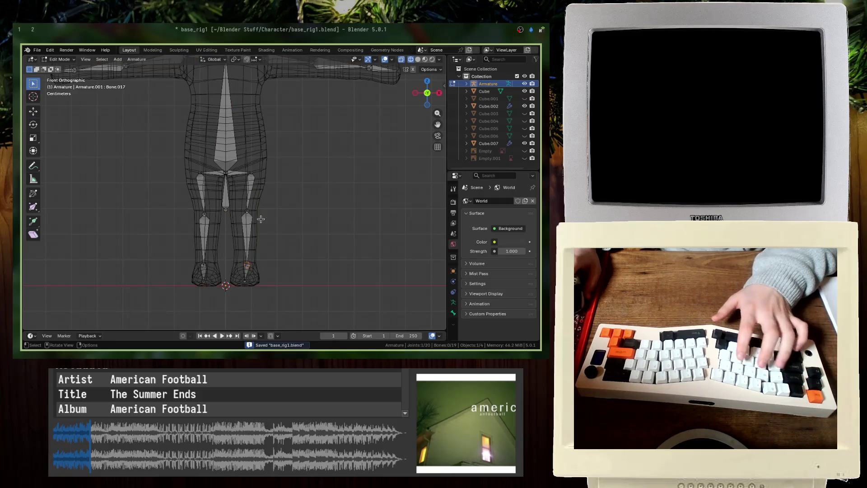
{"action": "left_click", "coordinate": [137, 59]}
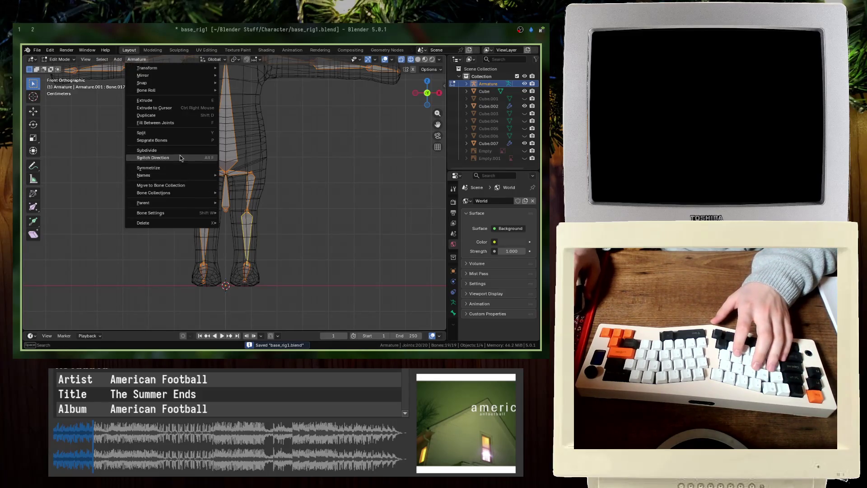
{"action": "left_click", "coordinate": [179, 170]}
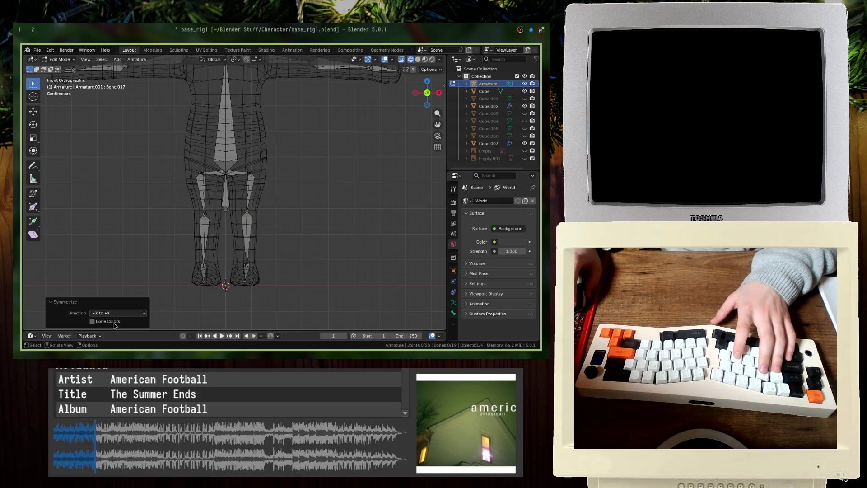
{"action": "left_click", "coordinate": [198, 231]}
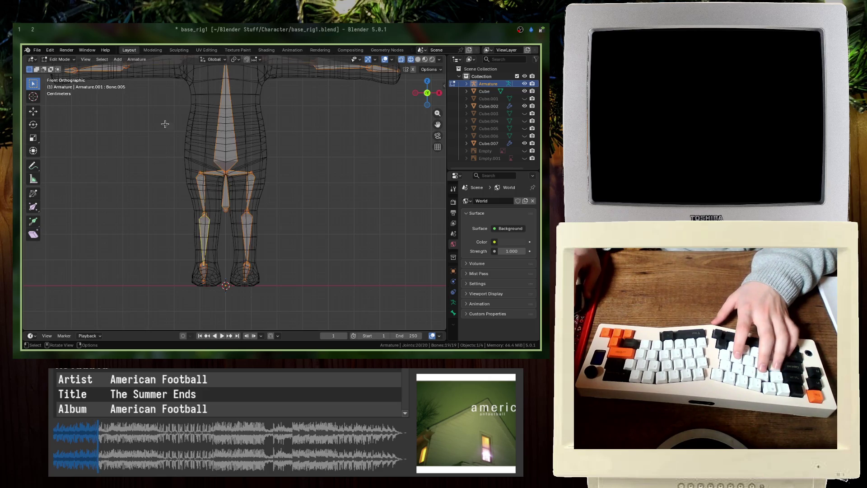
Step: Try splitting and moving a bone, then browse the Armature menu without applying anything
{"action": "left_click", "coordinate": [137, 59]}
{"action": "left_click", "coordinate": [161, 132]}
{"action": "key", "text": "g"}
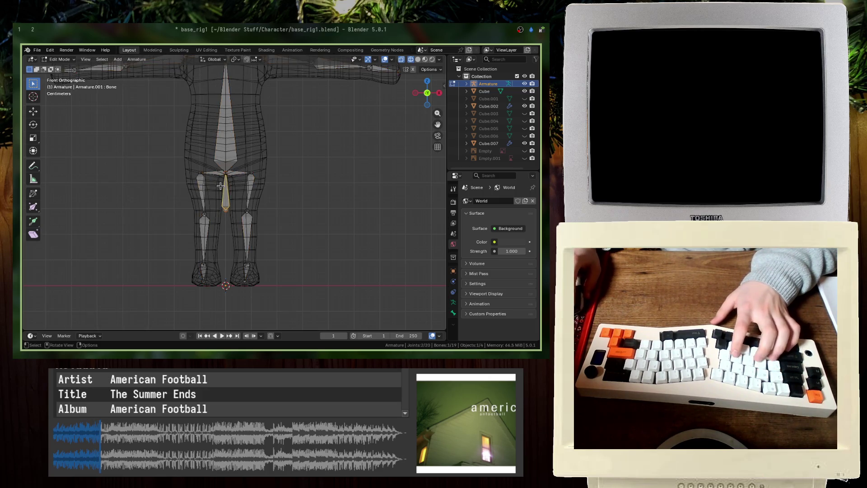
{"action": "key", "text": "x"}
{"action": "key", "text": "Escape"}
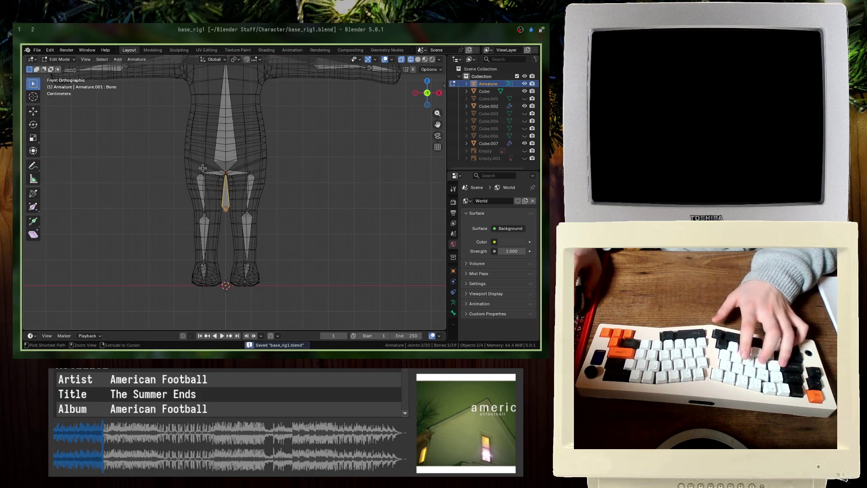
{"action": "key", "text": "a"}
{"action": "left_click", "coordinate": [137, 59]}
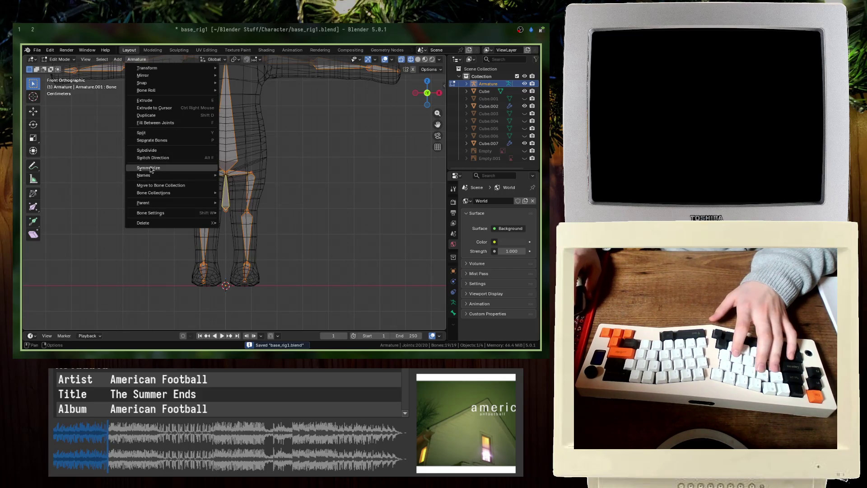
{"action": "key", "text": "Escape"}
{"action": "key", "text": "alt+a"}
{"action": "scroll", "coordinate": [133, 202], "scroll_direction": "down", "scroll_amount": 1}
{"action": "scroll", "coordinate": [134, 202], "scroll_direction": "down", "scroll_amount": 1}
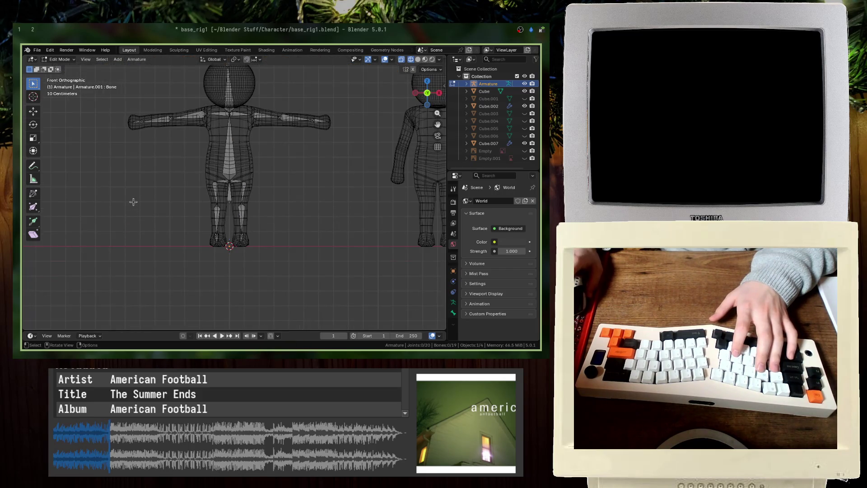
{"action": "left_click", "coordinate": [136, 61]}
{"action": "key", "text": "Escape"}
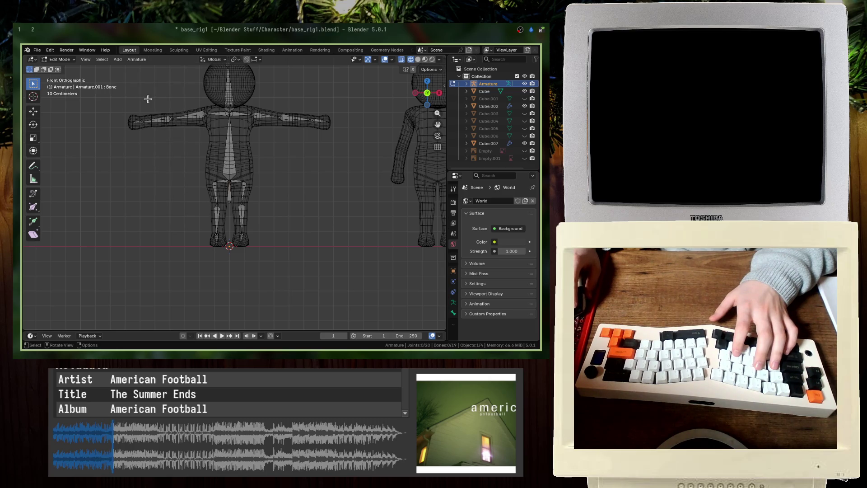
Step: Switch to Chromium and start a new tab for an armature search
{"action": "key", "text": "super+2"}
{"action": "key", "text": "ctrl+t"}
{"action": "type", "text": "armature "}
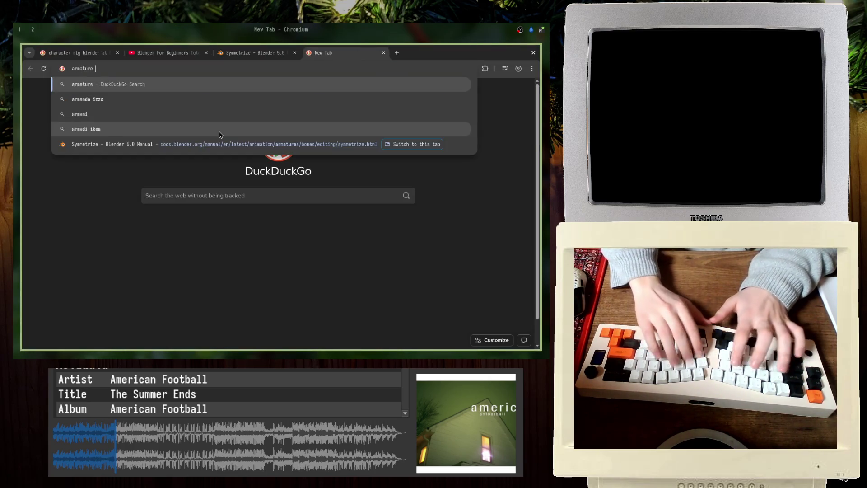
{"action": "type", "text": "symm"}
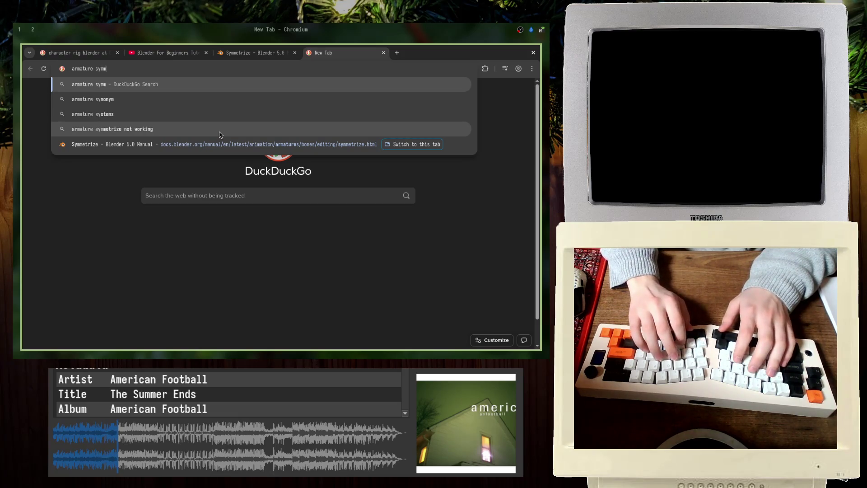
{"action": "type", "text": "etrize"}
Step: Search 'armature symmetrize', open the YouTube mirroring tutorial, skip ahead and pause it
{"action": "key", "text": "Return"}
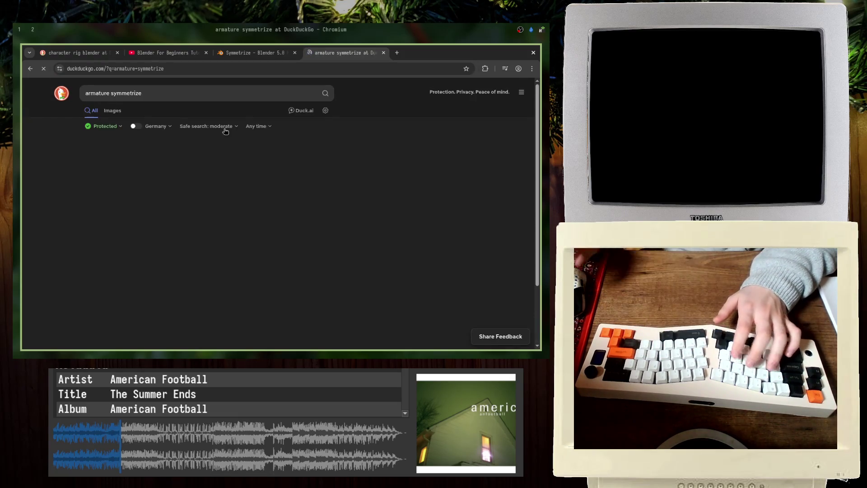
{"action": "scroll", "coordinate": [187, 156], "scroll_direction": "down", "scroll_amount": 5}
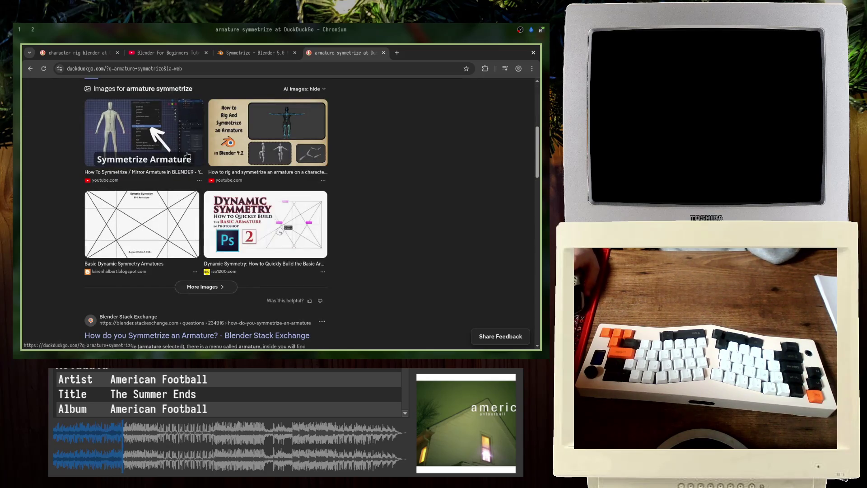
{"action": "left_click", "coordinate": [180, 175]}
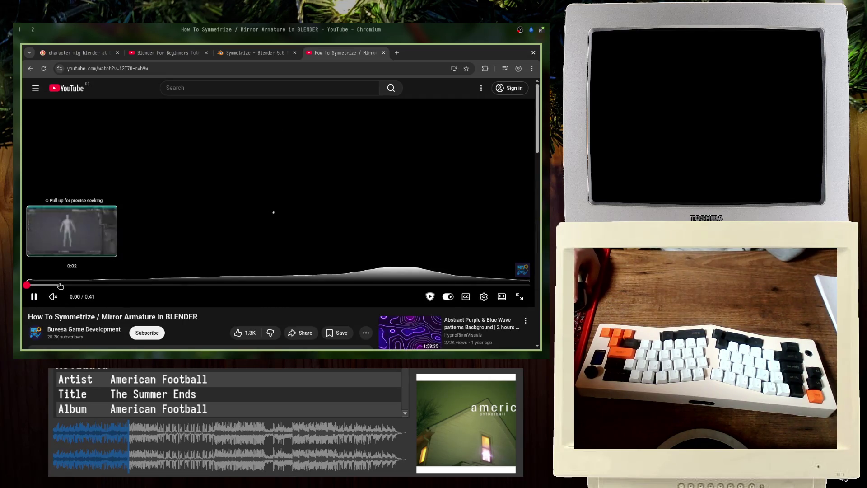
{"action": "left_click", "coordinate": [73, 285]}
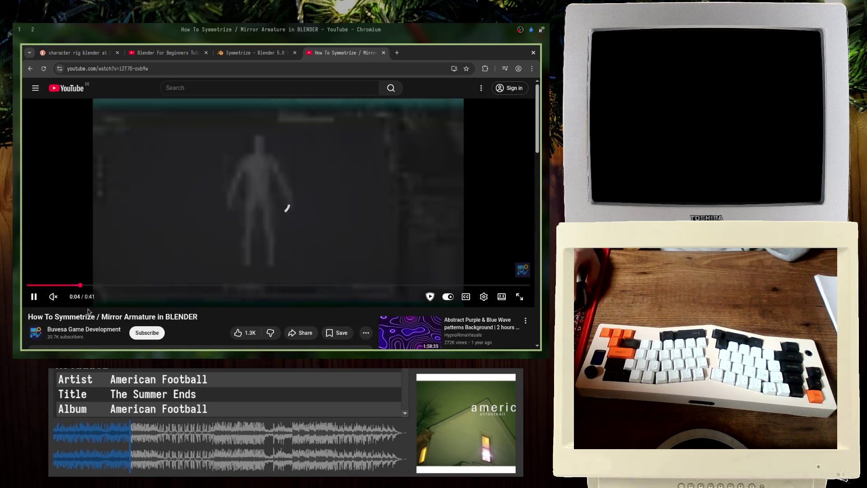
{"action": "scroll", "coordinate": [109, 299], "scroll_direction": "down", "scroll_amount": 3}
{"action": "scroll", "coordinate": [170, 319], "scroll_direction": "down", "scroll_amount": 2}
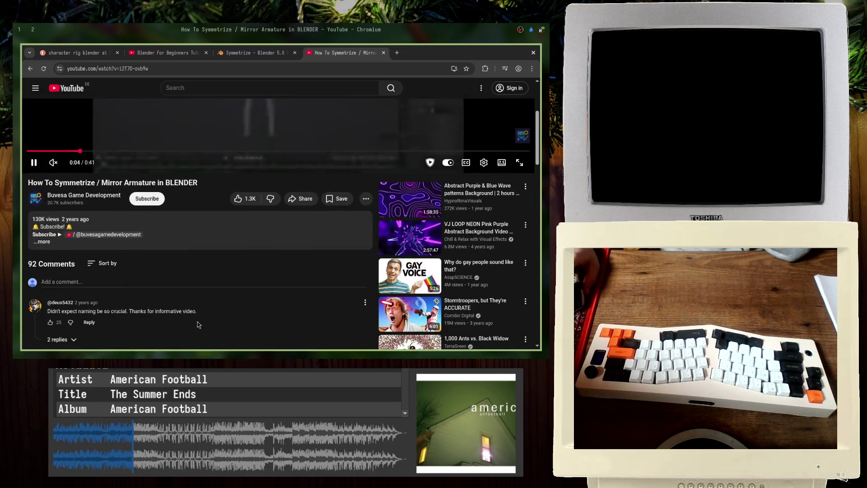
{"action": "scroll", "coordinate": [197, 321], "scroll_direction": "up", "scroll_amount": 4}
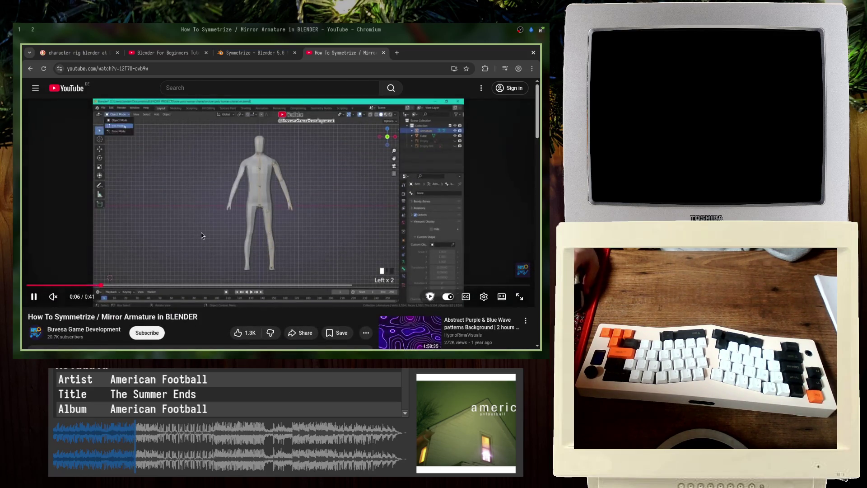
{"action": "left_click", "coordinate": [201, 232]}
Step: Rename the root bone 'Base' and the next bone 'Spine' in the Outliner, then widen it
{"action": "key", "text": "alt+Tab"}
{"action": "scroll", "coordinate": [197, 288], "scroll_direction": "up", "scroll_amount": 3}
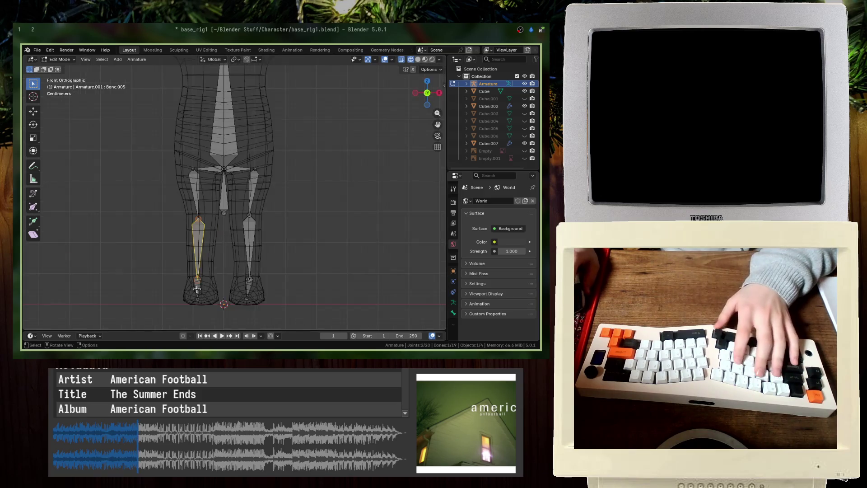
{"action": "left_click", "coordinate": [197, 288]}
{"action": "left_click", "coordinate": [467, 83]}
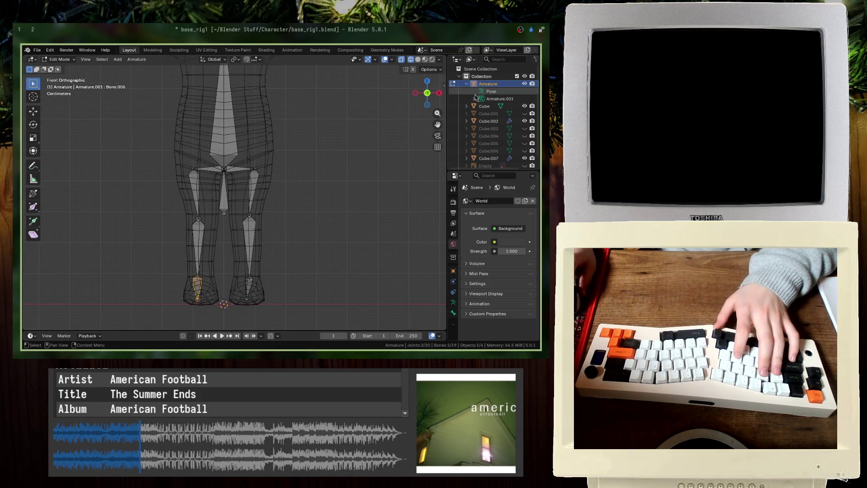
{"action": "scroll", "coordinate": [262, 172], "scroll_direction": "down", "scroll_amount": 4}
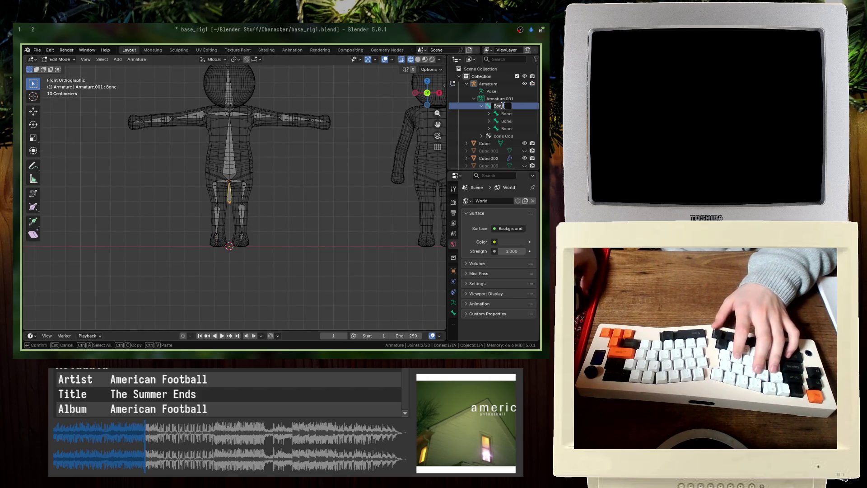
{"action": "type", "text": "Base"}
{"action": "key", "text": "Return"}
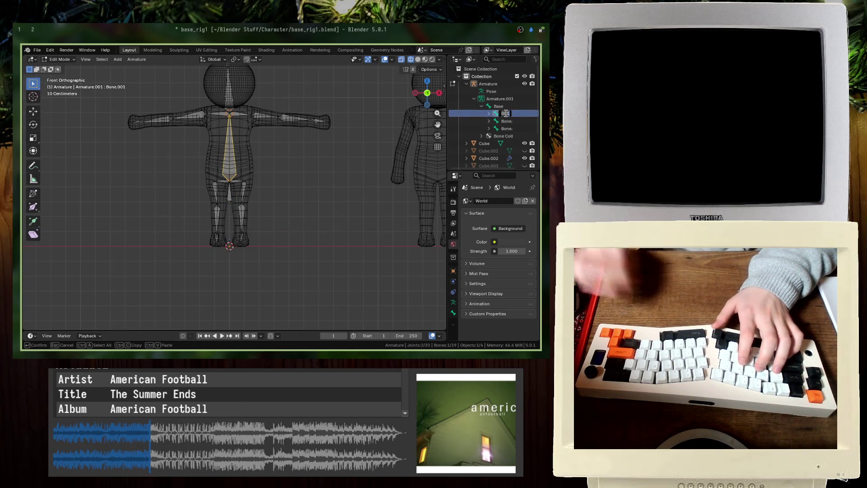
{"action": "type", "text": "Spine"}
{"action": "key", "text": "Return"}
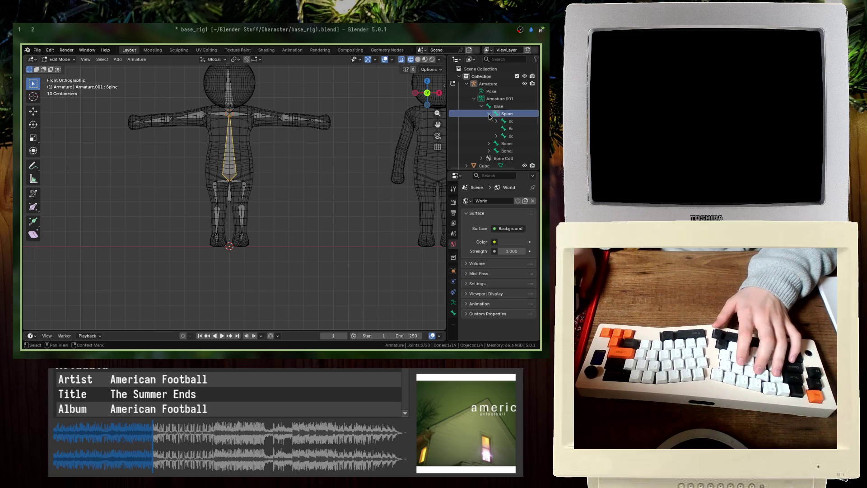
{"action": "left_click", "coordinate": [500, 121]}
{"action": "left_click_drag", "start_coordinate": [447, 130], "coordinate": [389, 129]}
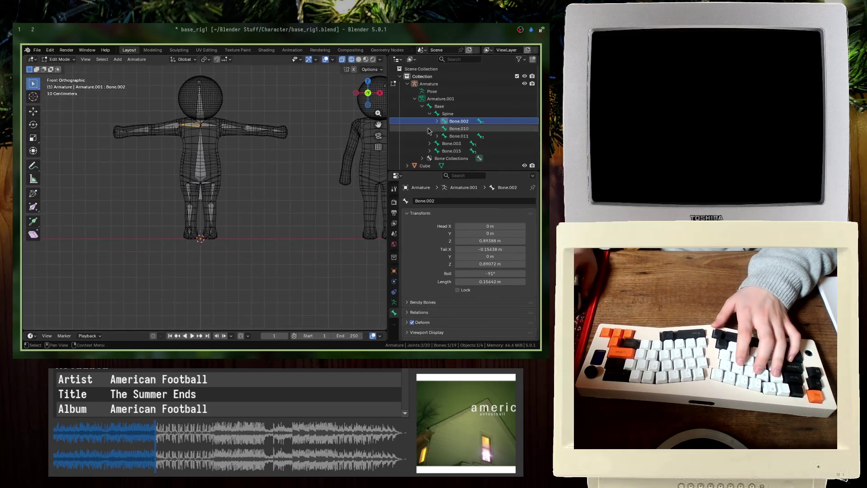
Step: Rename the four left-arm bones down the chain to L_Arm1, L_Arm2, L_Arm3 and L_Arm4
{"action": "key", "text": "F2"}
{"action": "type", "text": "L_A"}
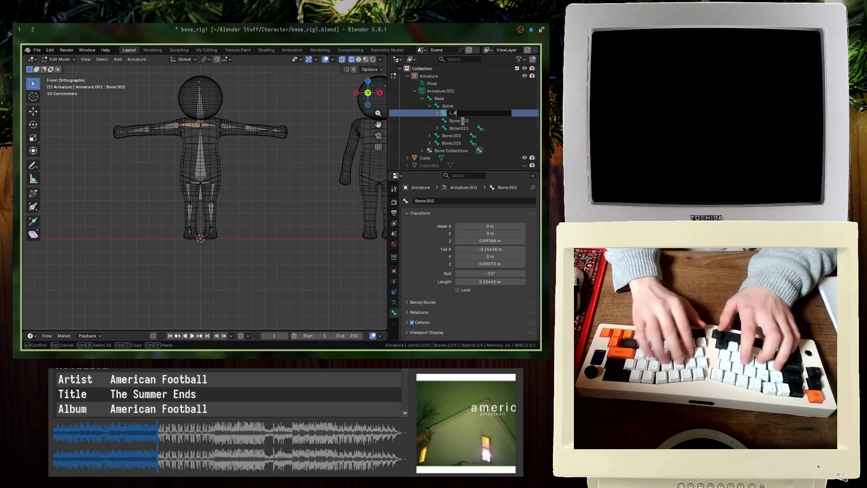
{"action": "type", "text": "rm1"}
{"action": "key", "text": "Return"}
{"action": "left_click", "coordinate": [445, 113]}
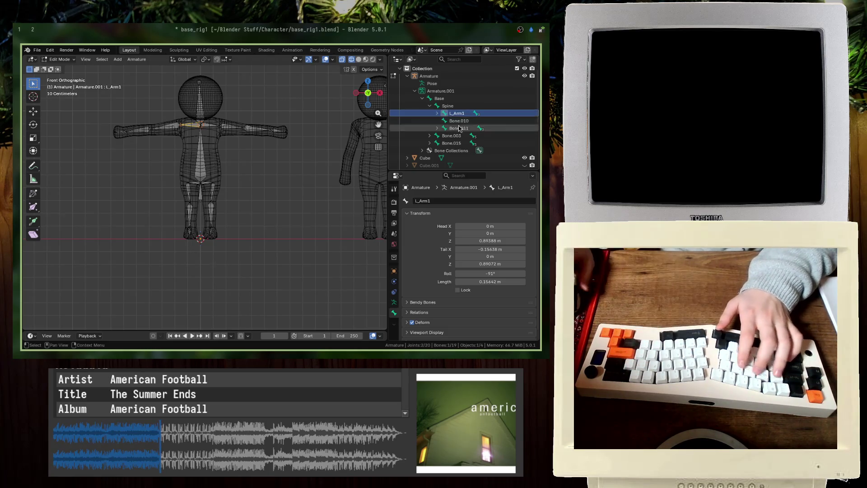
{"action": "left_click", "coordinate": [453, 121]}
{"action": "key", "text": "F2"}
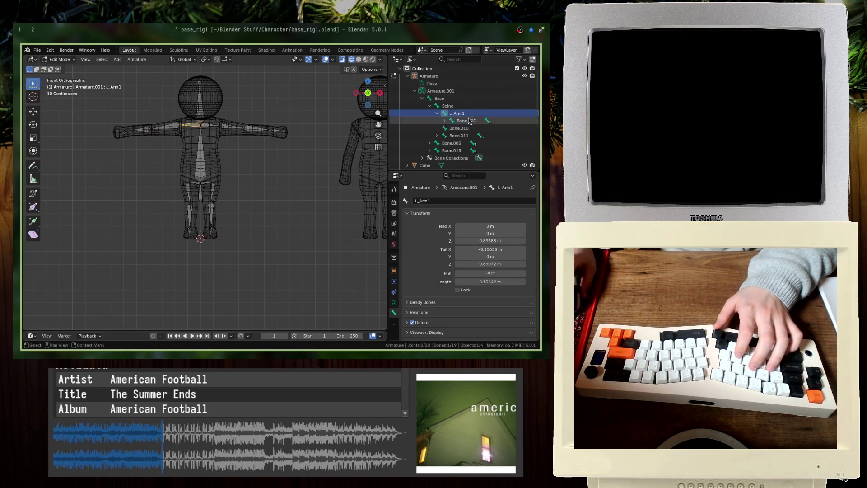
{"action": "scroll", "coordinate": [468, 122], "scroll_direction": "down", "scroll_amount": 1}
{"action": "type", "text": "L_Arm2"}
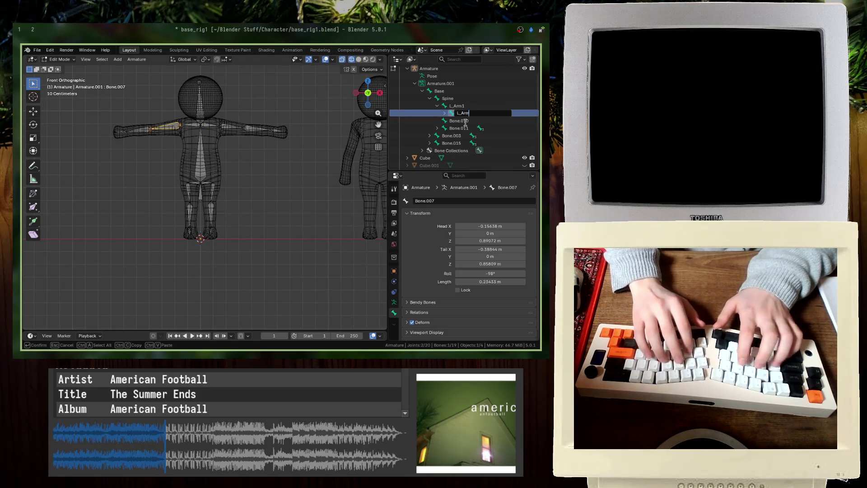
{"action": "key", "text": "Return"}
{"action": "left_click", "coordinate": [443, 114]}
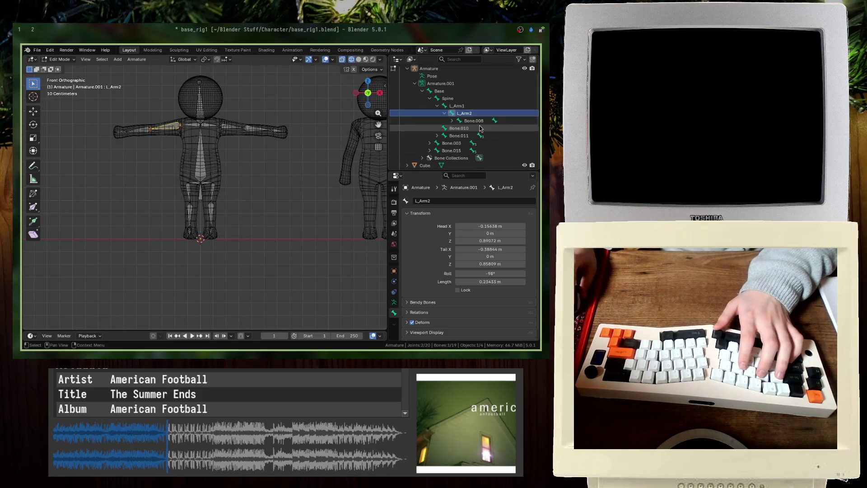
{"action": "left_click", "coordinate": [478, 121]}
{"action": "scroll", "coordinate": [477, 121], "scroll_direction": "down", "scroll_amount": 1}
{"action": "key", "text": "F2"}
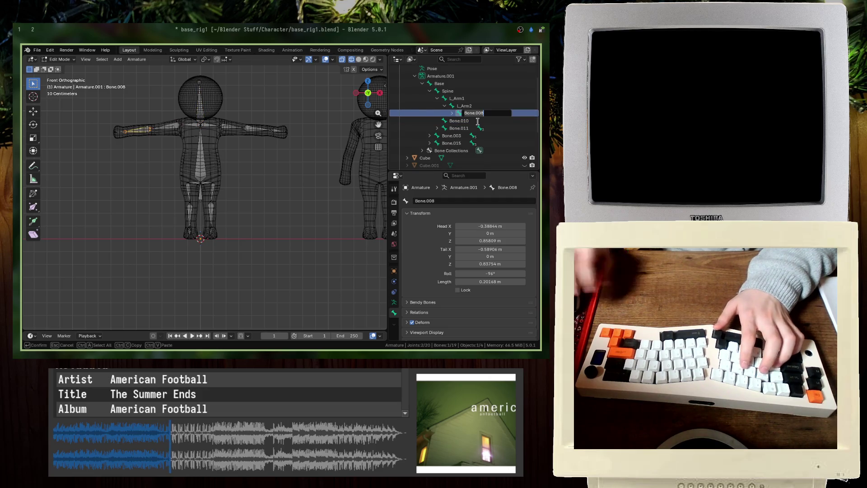
{"action": "type", "text": "L_Arm"}
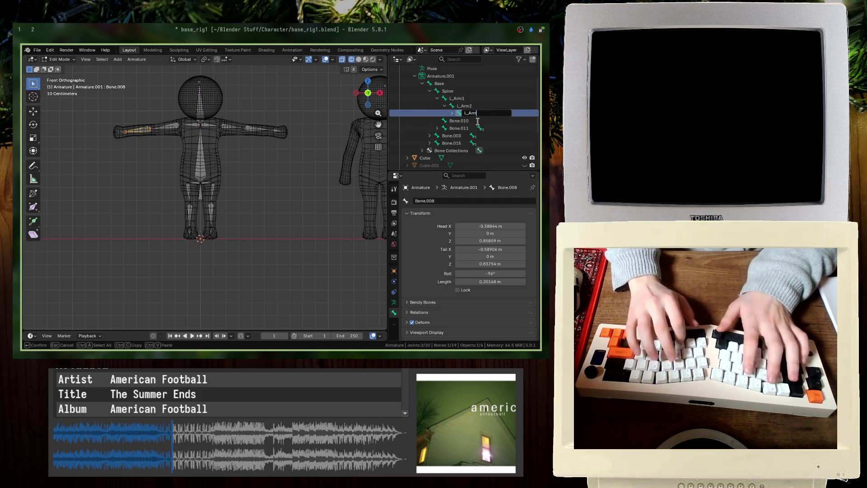
{"action": "type", "text": "3"}
{"action": "key", "text": "Return"}
{"action": "left_click", "coordinate": [459, 113]}
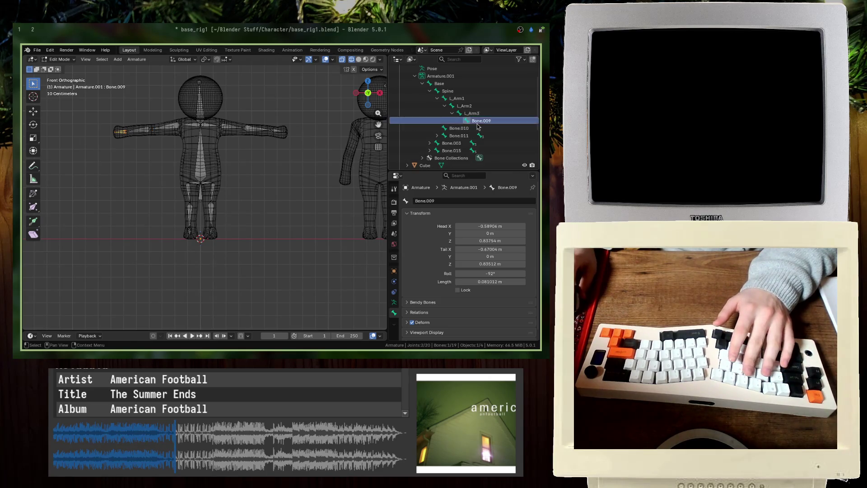
{"action": "scroll", "coordinate": [477, 127], "scroll_direction": "down", "scroll_amount": 1}
{"action": "key", "text": "F2"}
{"action": "type", "text": "L_"}
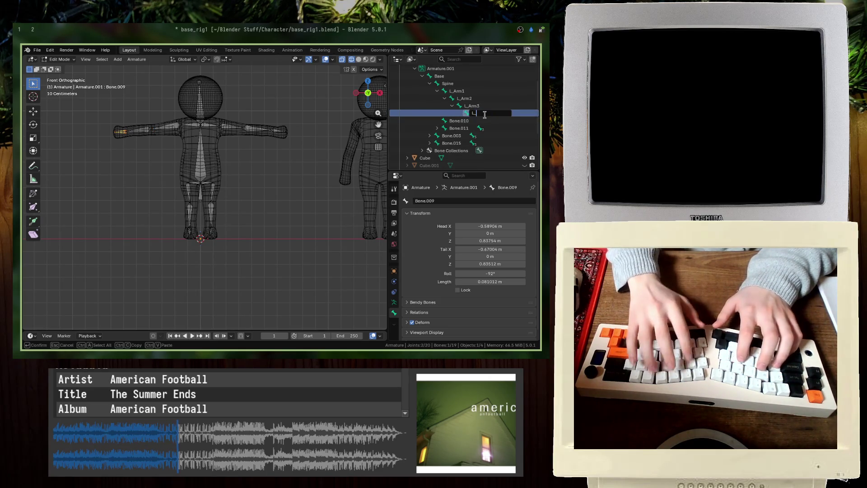
{"action": "type", "text": "Arm4"}
{"action": "key", "text": "Return"}
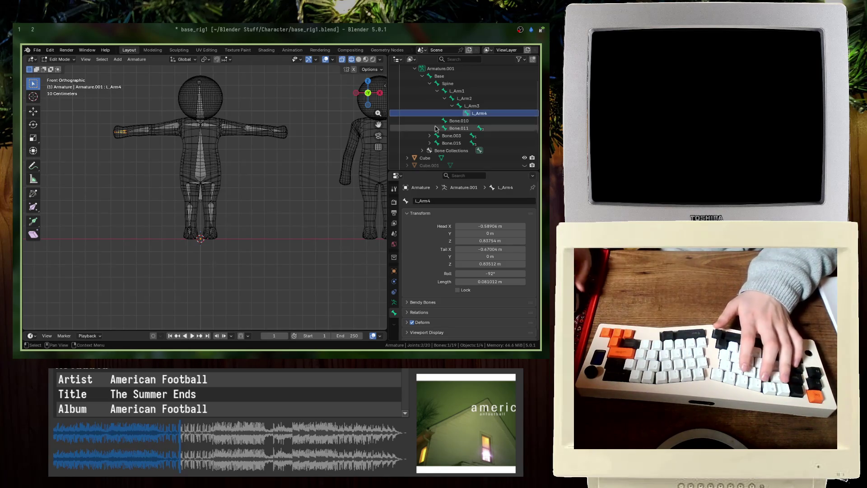
Step: Rename Bone.010 to Head and Bone.011/012 to R_Arm1 and R_Arm2, then select all bones
{"action": "left_click", "coordinate": [453, 121]}
{"action": "scroll", "coordinate": [459, 126], "scroll_direction": "down", "scroll_amount": 1}
{"action": "type", "text": "He"}
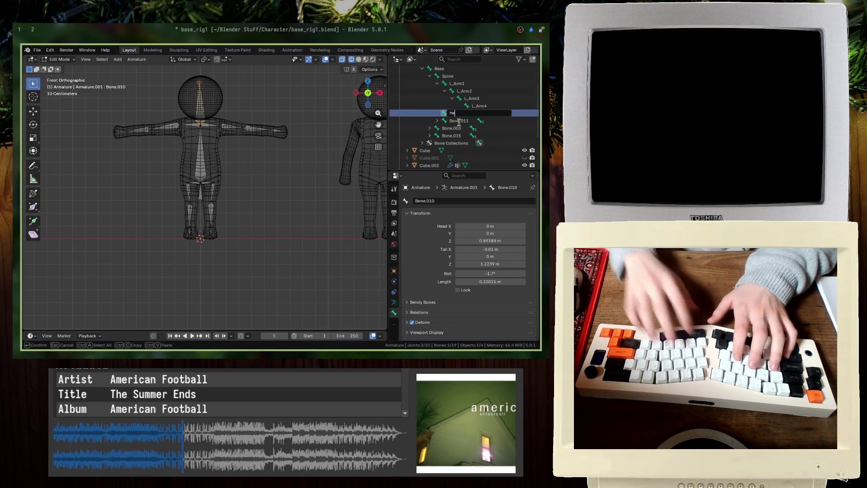
{"action": "key", "text": "F2"}
{"action": "type", "text": "Head"}
{"action": "key", "text": "Return"}
{"action": "left_click", "coordinate": [459, 123]}
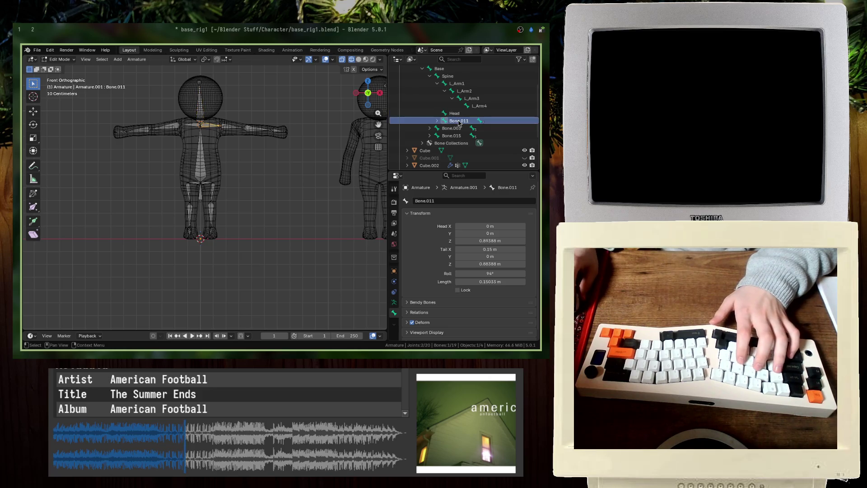
{"action": "left_click", "coordinate": [436, 120]}
{"action": "scroll", "coordinate": [465, 120], "scroll_direction": "down", "scroll_amount": 1}
{"action": "key", "text": "F2"}
{"action": "type", "text": "_Arm1"}
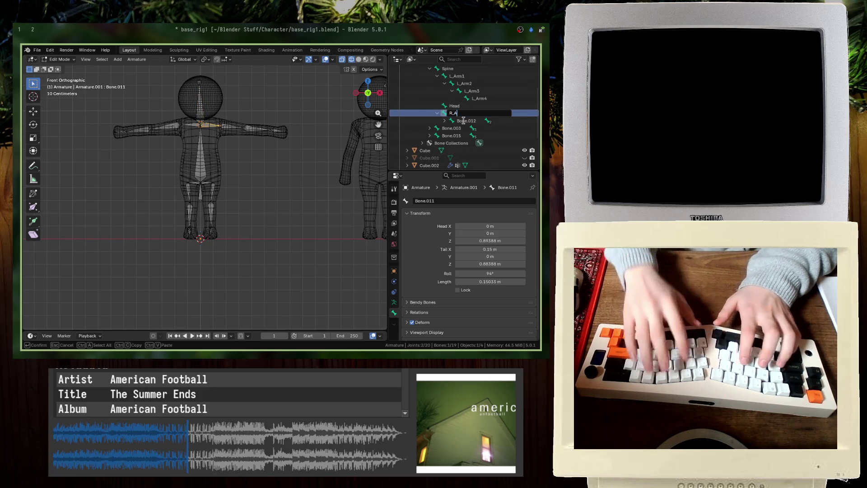
{"action": "key", "text": "Return"}
{"action": "left_click", "coordinate": [464, 121]}
{"action": "scroll", "coordinate": [464, 121], "scroll_direction": "down", "scroll_amount": 1}
{"action": "key", "text": "F2"}
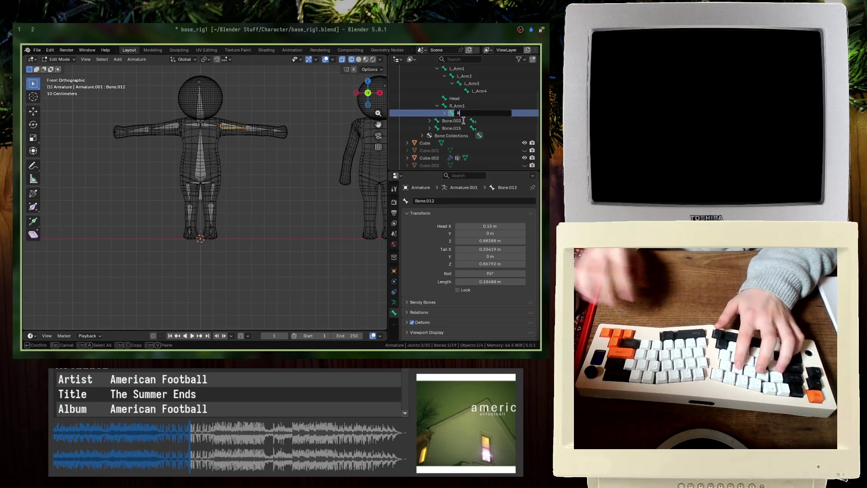
{"action": "type", "text": "R_Arm2"}
{"action": "key", "text": "Return"}
{"action": "key", "text": "a"}
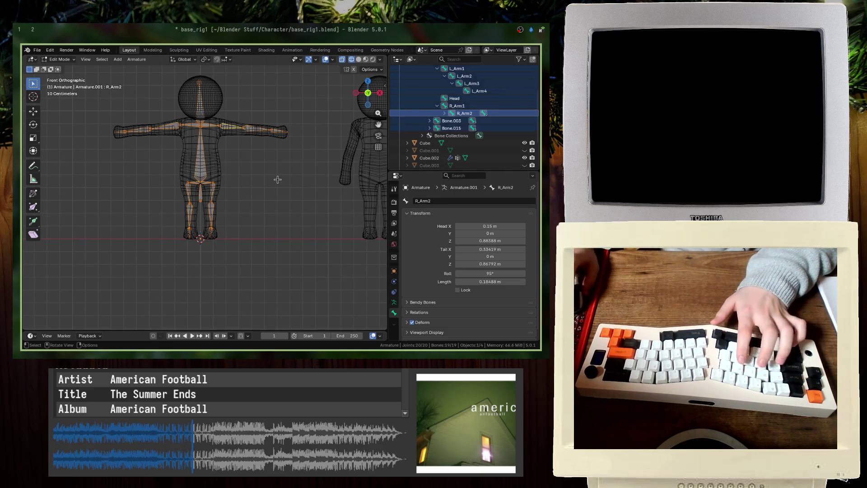
Step: Symmetrize the armature so the arm bones mirror to the right side, then deselect all
{"action": "left_click", "coordinate": [136, 60]}
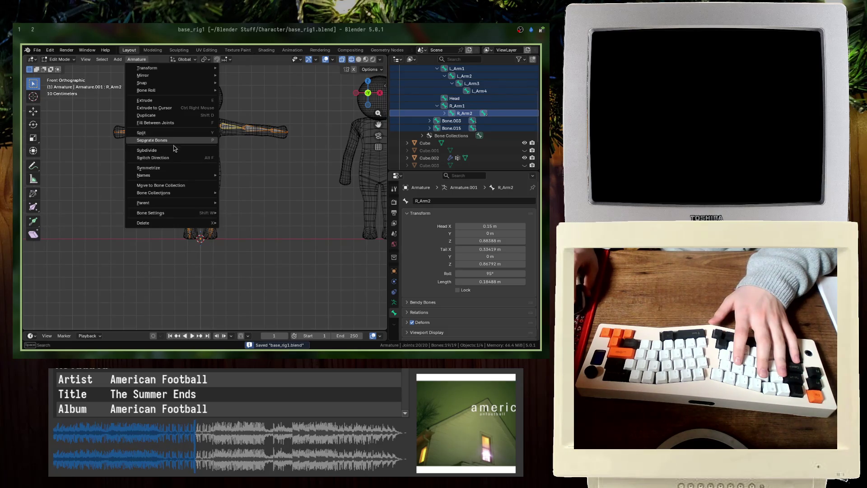
{"action": "left_click", "coordinate": [167, 169]}
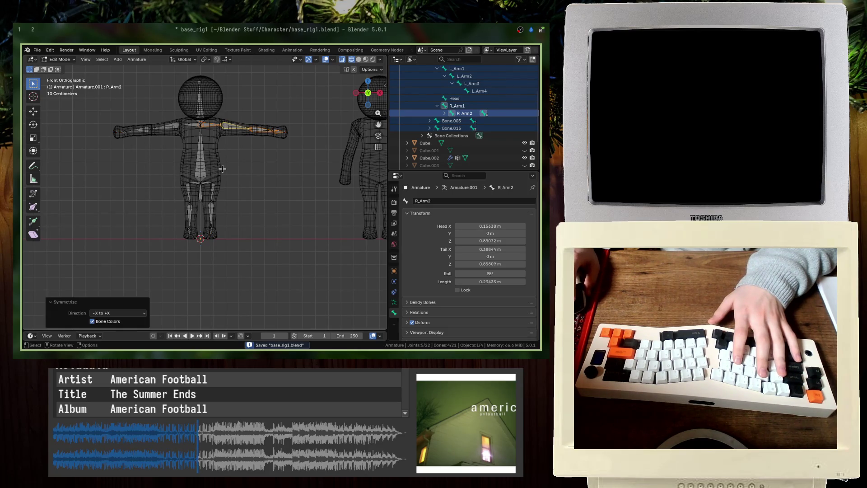
{"action": "key", "text": "alt+a"}
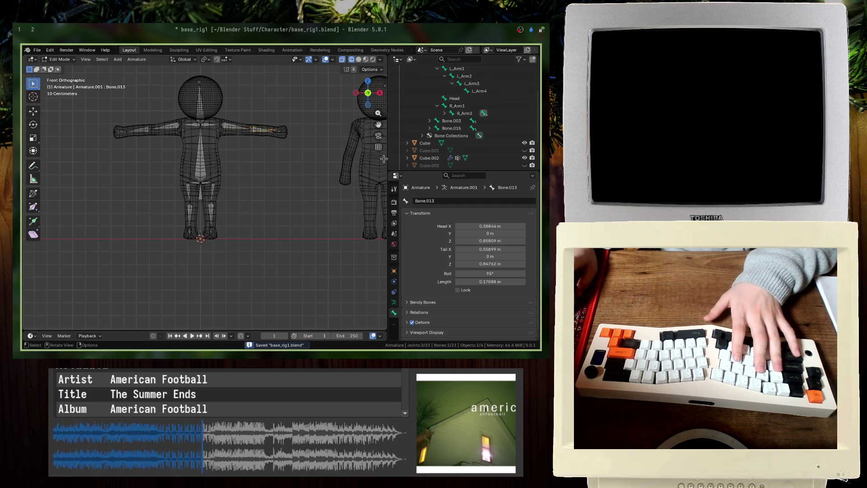
Step: Inspect the bones under R_Arm2 in the Outliner and delete the stray Bone.013 and Bone.014
{"action": "left_click", "coordinate": [445, 113]}
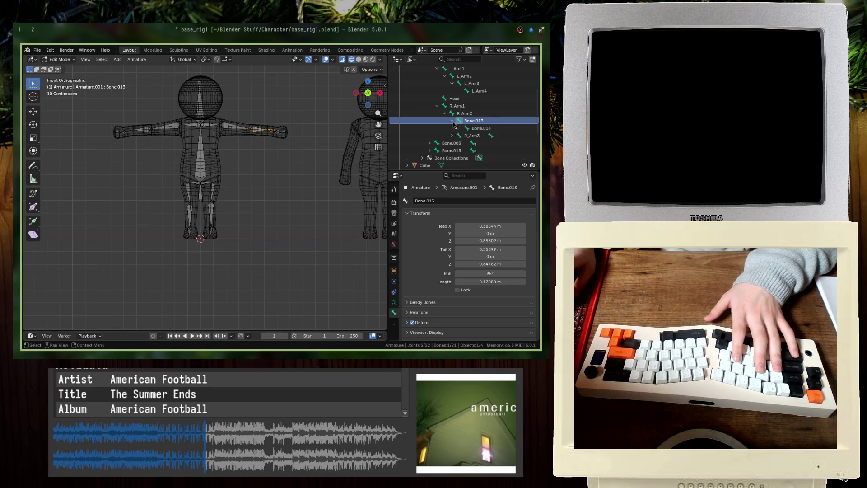
{"action": "left_click", "coordinate": [452, 136]}
{"action": "left_click", "coordinate": [470, 137]}
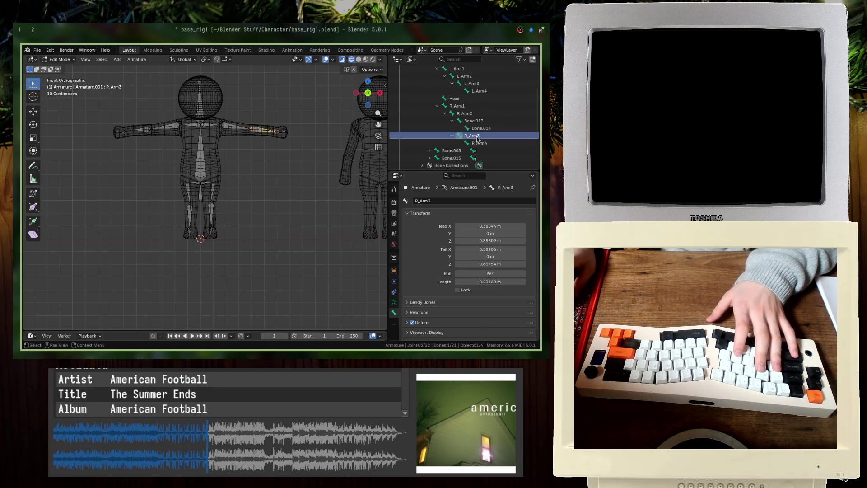
{"action": "left_click", "coordinate": [480, 127]}
{"action": "left_click", "coordinate": [482, 121]}
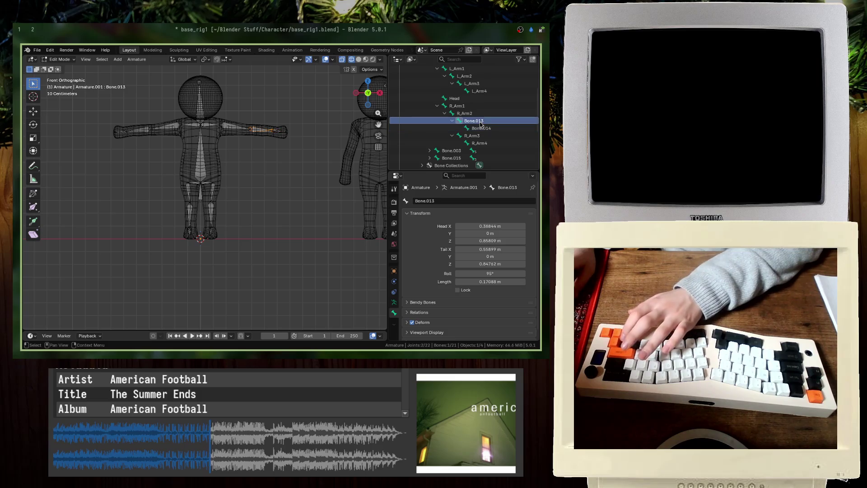
{"action": "right_click", "coordinate": [482, 126]}
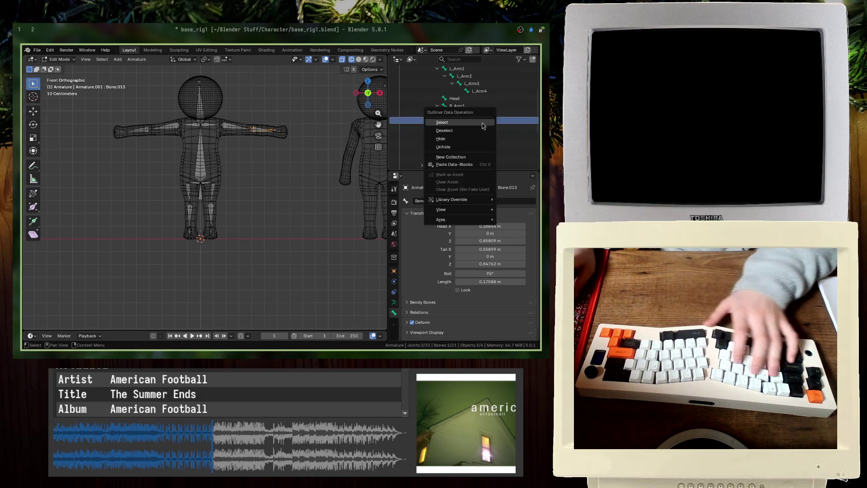
{"action": "left_click", "coordinate": [458, 148]}
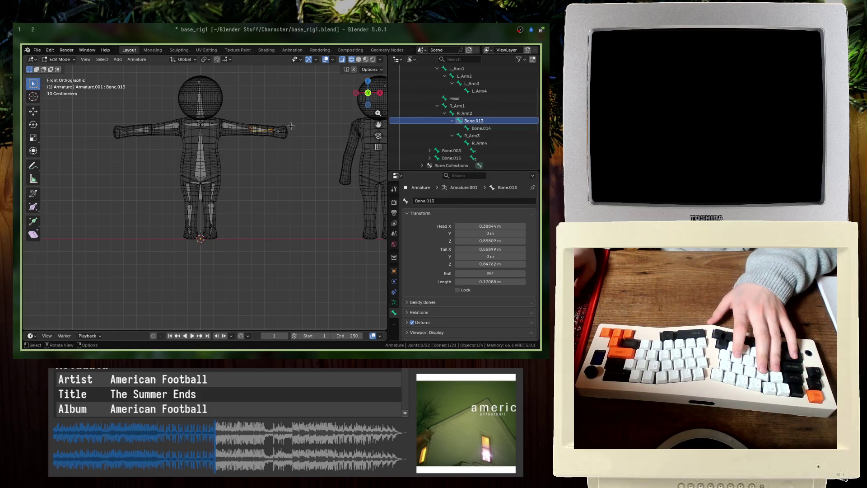
{"action": "key", "text": "x"}
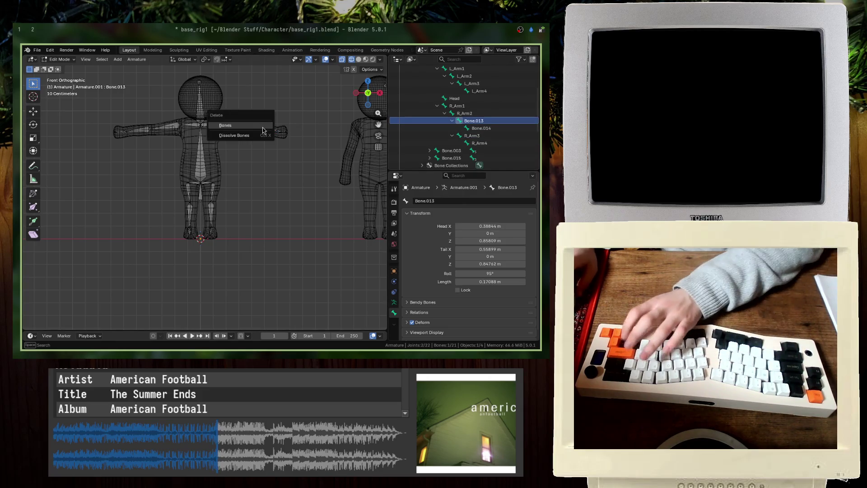
{"action": "left_click", "coordinate": [268, 126]}
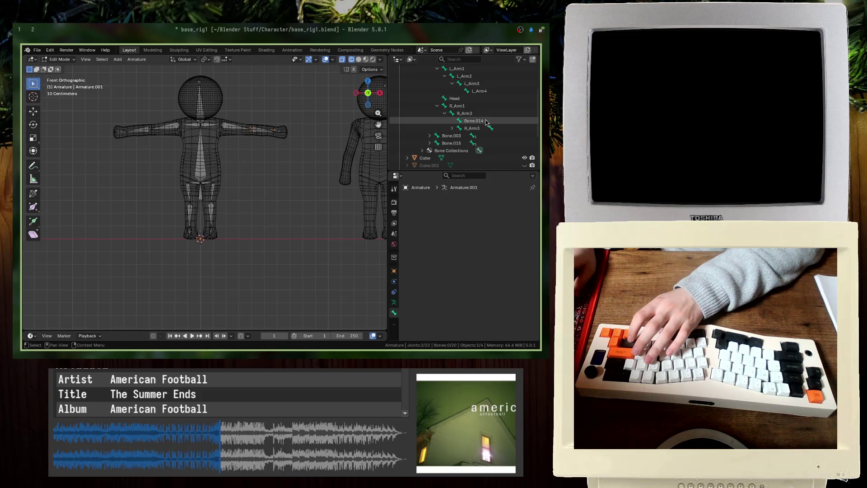
{"action": "left_click", "coordinate": [471, 121]}
{"action": "key", "text": "Delete"}
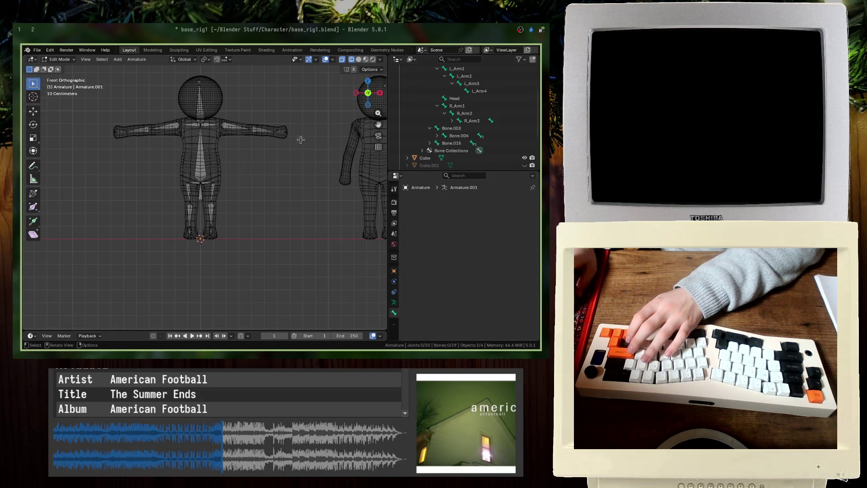
Step: Rename Bone.003 to L_Leg1 and box-select and delete the extra bone on the left leg
{"action": "left_click", "coordinate": [448, 129]}
{"action": "key", "text": "F2"}
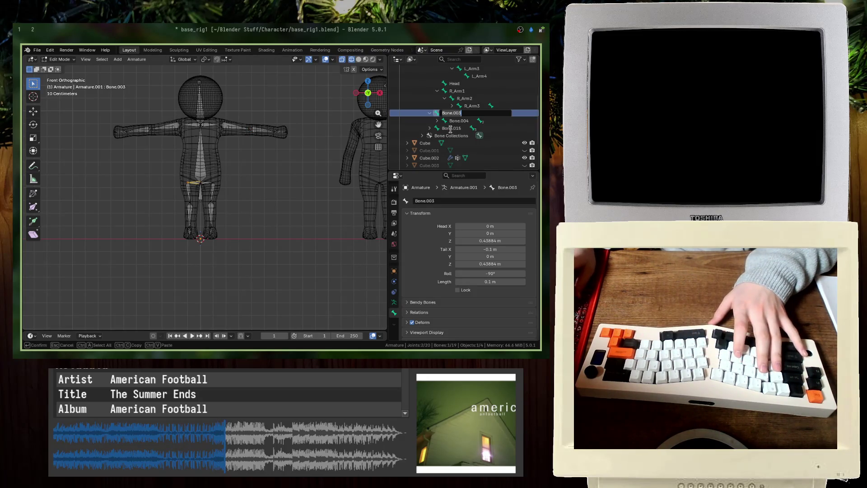
{"action": "type", "text": "L_Leg1"}
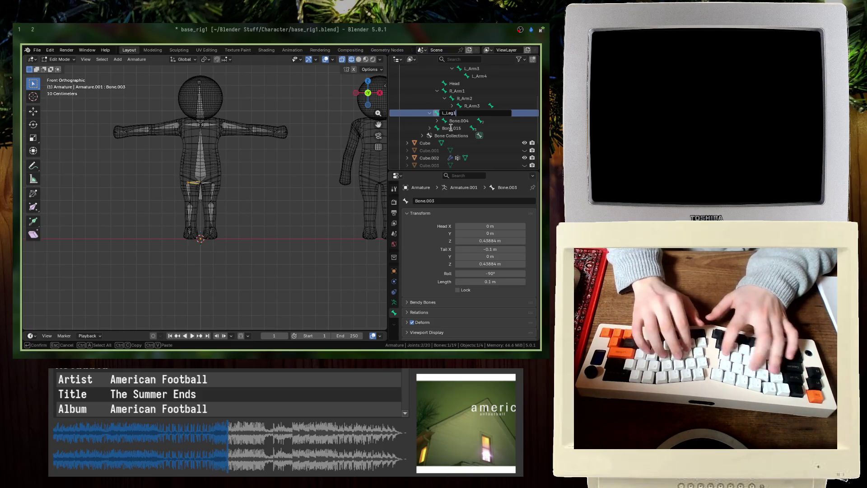
{"action": "key", "text": "Return"}
{"action": "key", "text": "b"}
{"action": "left_click_drag", "start_coordinate": [233, 276], "coordinate": [209, 186]}
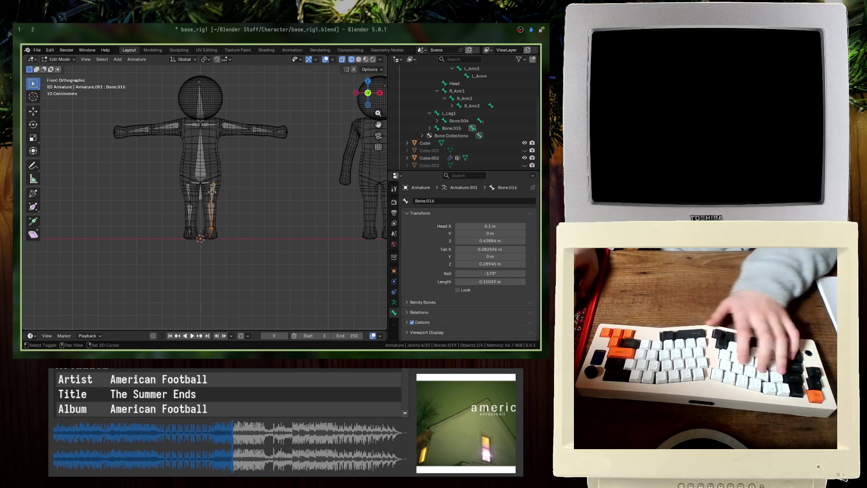
{"action": "key", "text": "Delete"}
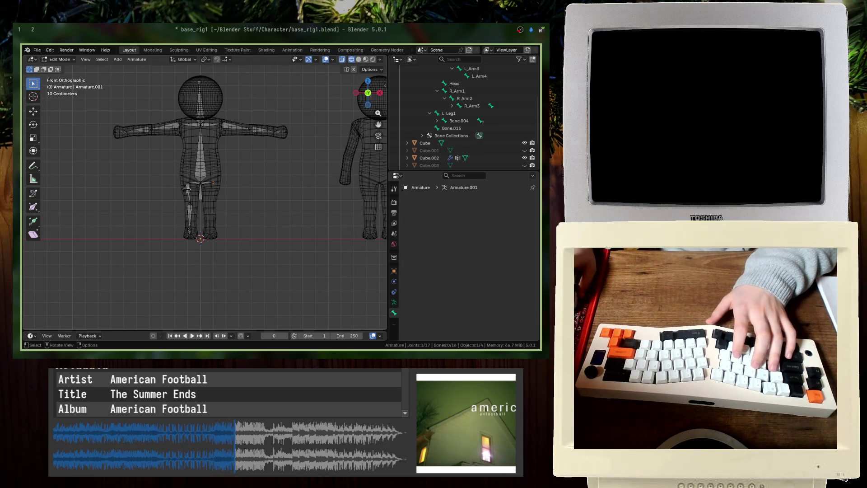
Step: Rename the remaining left-leg bones L_Leg2, L_Leg3 and L_Leg4 and save
{"action": "left_click", "coordinate": [188, 189]}
{"action": "scroll", "coordinate": [187, 189], "scroll_direction": "up", "scroll_amount": 3}
{"action": "double_click", "coordinate": [458, 120]}
{"action": "type", "text": "L"}
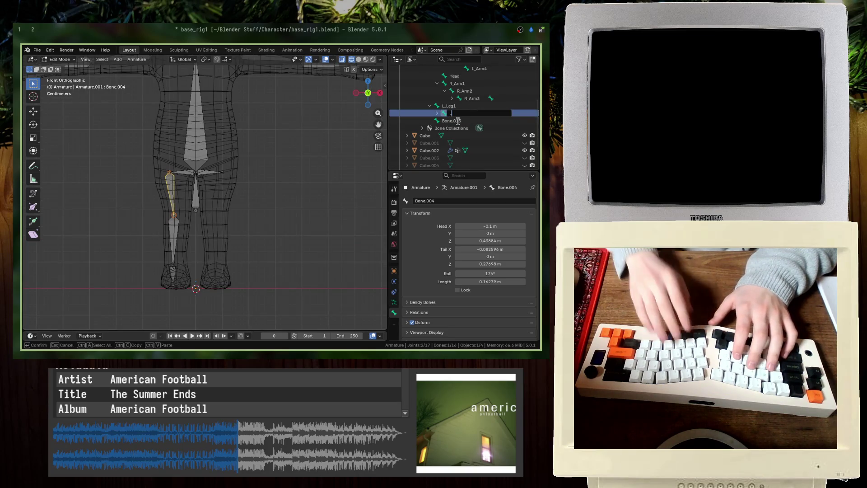
{"action": "type", "text": "_Leg2"}
{"action": "key", "text": "Return"}
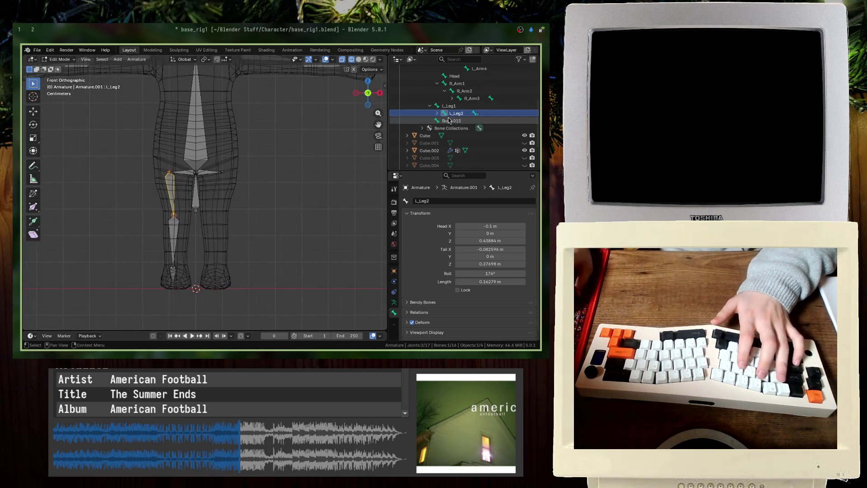
{"action": "left_click", "coordinate": [439, 114]}
{"action": "double_click", "coordinate": [458, 122]}
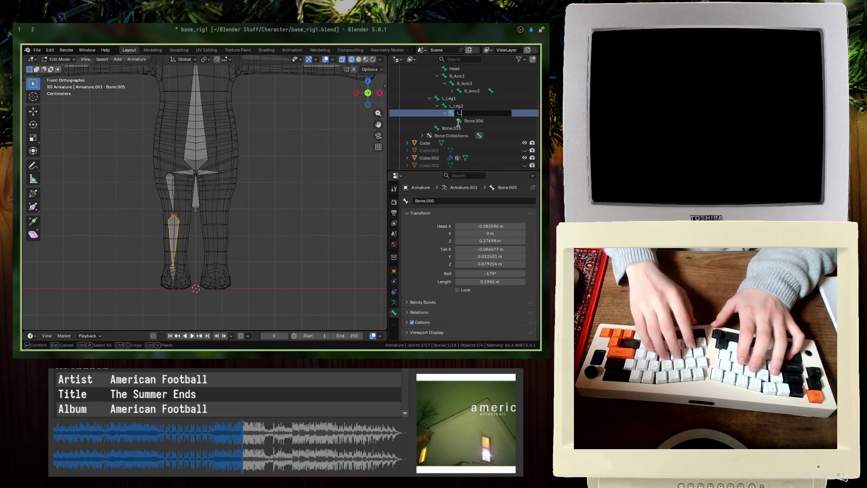
{"action": "type", "text": "L_Leg3"}
{"action": "key", "text": "Return"}
{"action": "key", "text": "Left"}
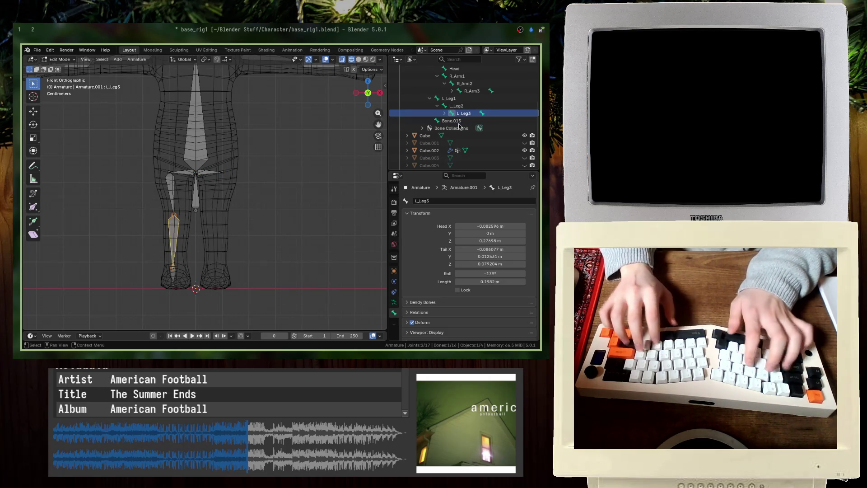
{"action": "key", "text": "Right"}
{"action": "key", "text": "Down"}
{"action": "key", "text": "F2"}
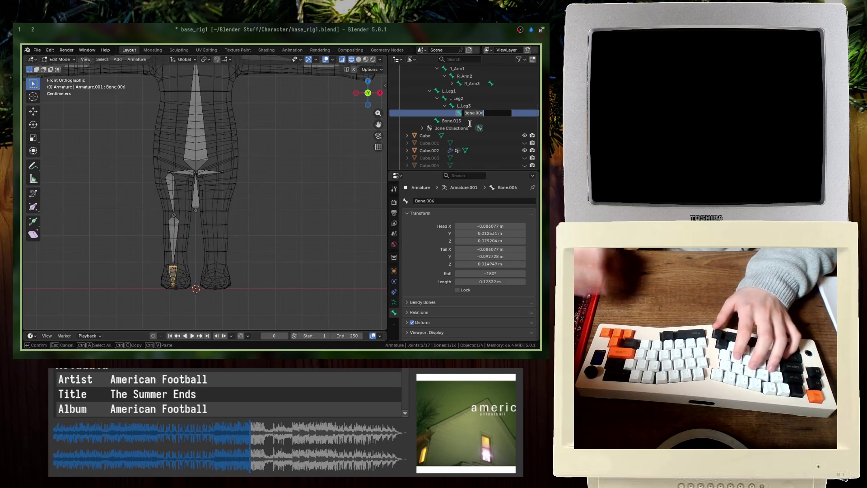
{"action": "type", "text": "L_Leg4"}
{"action": "key", "text": "Return"}
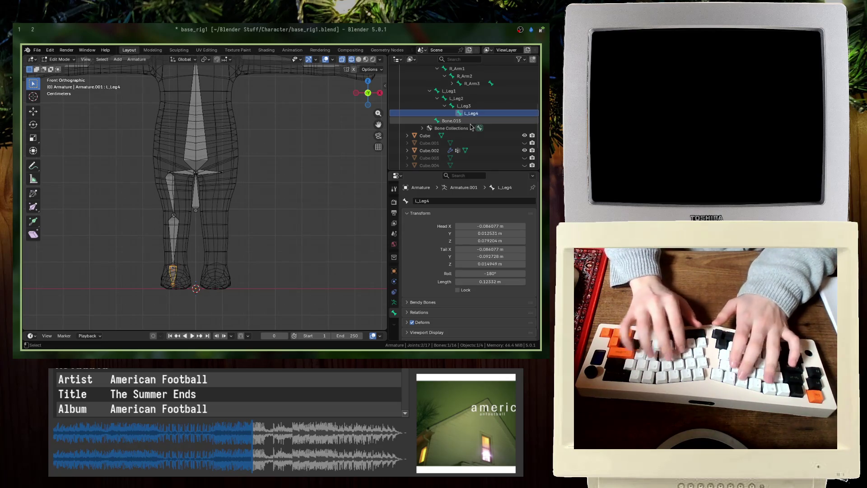
{"action": "key", "text": "ctrl+s"}
Step: Delete the leftover Bone.015 and frame the whole rig in view
{"action": "key", "text": "Down"}
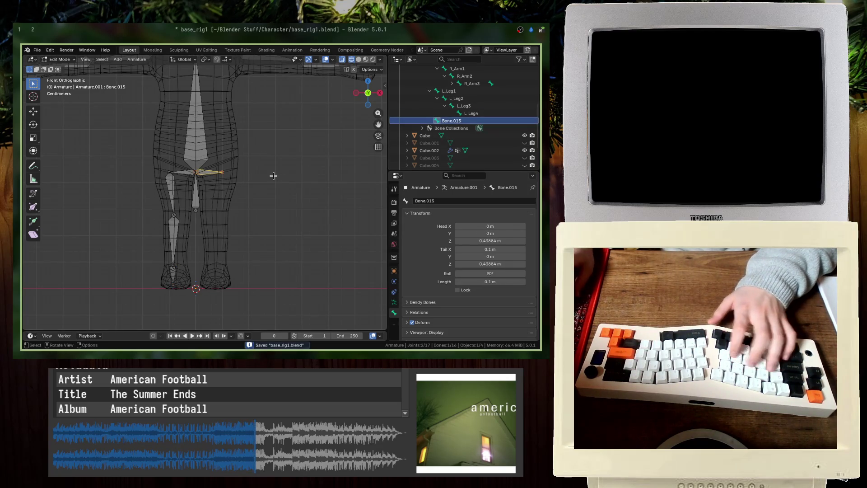
{"action": "key", "text": "x"}
{"action": "left_click", "coordinate": [255, 174]}
{"action": "key", "text": "Home"}
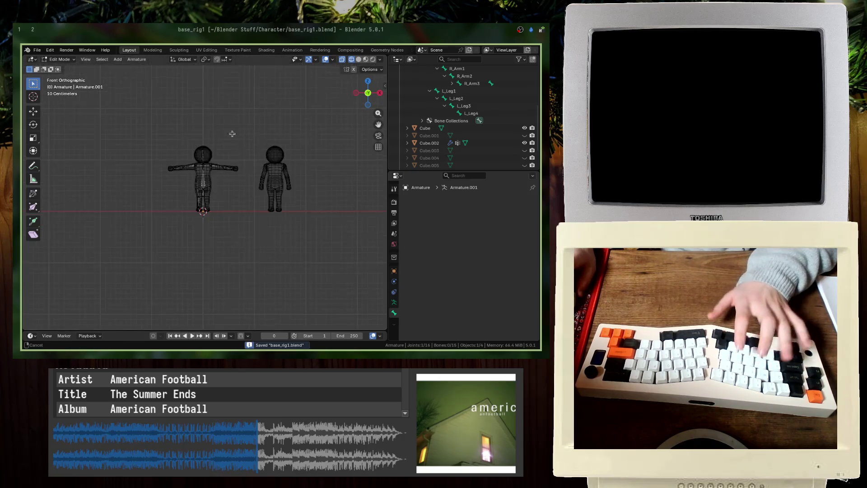
{"action": "key", "text": "ctrl+s"}
{"action": "scroll", "coordinate": [222, 190], "scroll_direction": "up", "scroll_amount": 3}
{"action": "scroll", "coordinate": [222, 191], "scroll_direction": "up", "scroll_amount": 2}
Step: Select all bones and Symmetrize to create the matching R_Leg bones, then save
{"action": "key", "text": "a"}
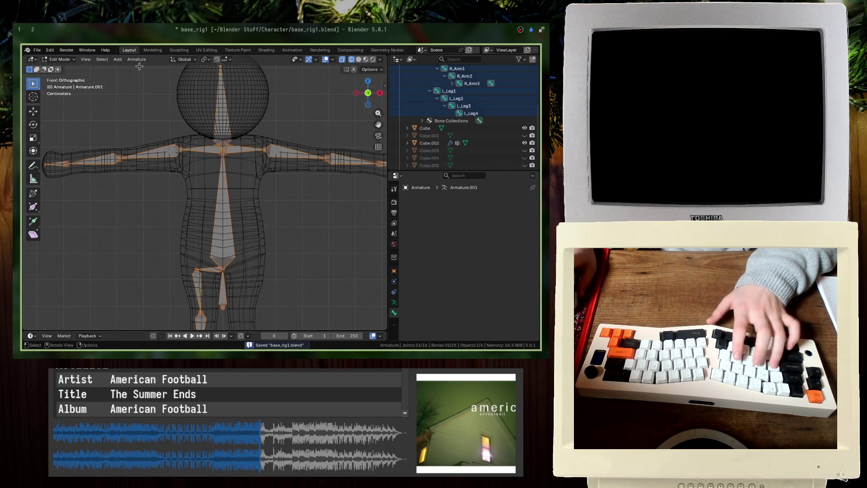
{"action": "left_click", "coordinate": [136, 59]}
{"action": "left_click", "coordinate": [143, 171]}
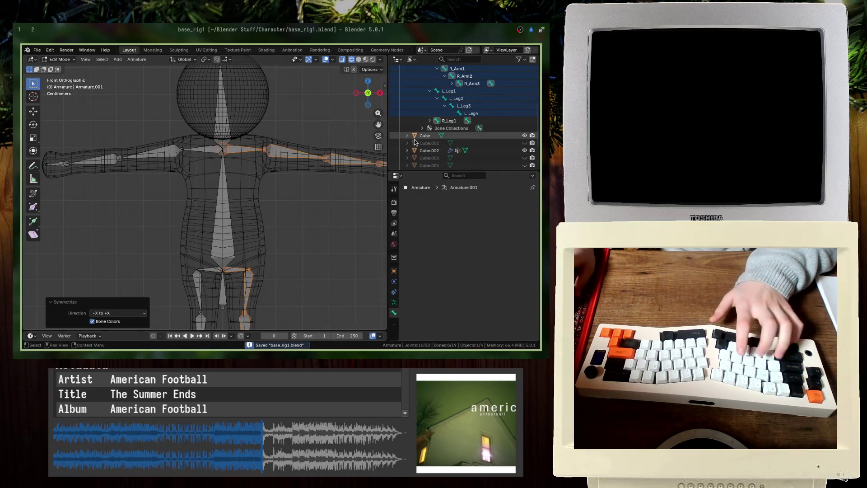
{"action": "key", "text": "Home"}
{"action": "key", "text": "ctrl+s"}
{"action": "left_click", "coordinate": [476, 138]}
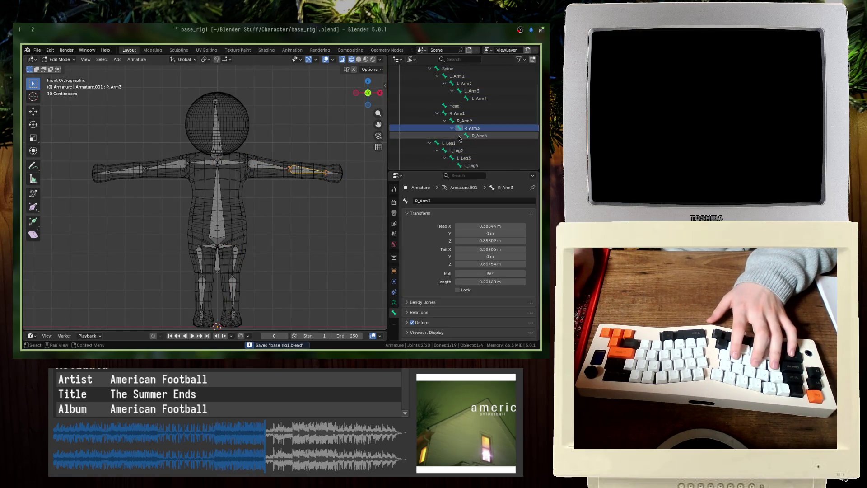
Step: Switch to solid shading, orbit to a perspective view and leave the armature in object mode
{"action": "left_click", "coordinate": [465, 136]}
{"action": "left_click", "coordinate": [331, 177]}
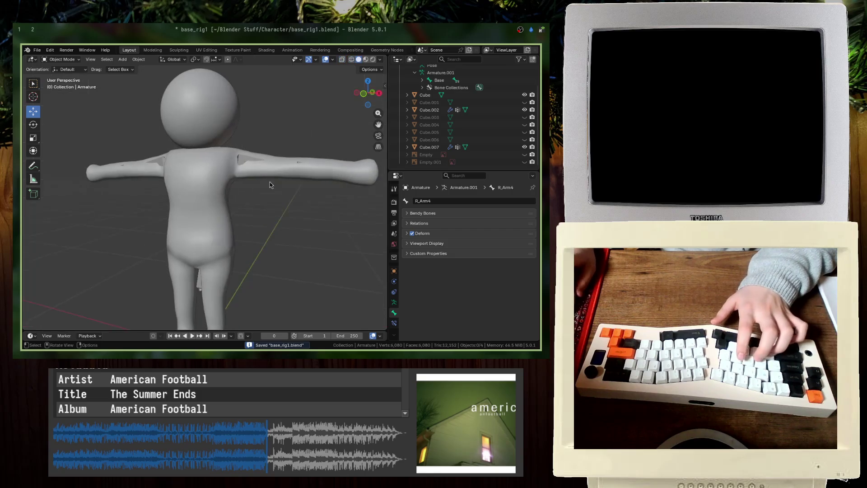
{"action": "middle_click_drag", "start_coordinate": [271, 188], "coordinate": [219, 149]}
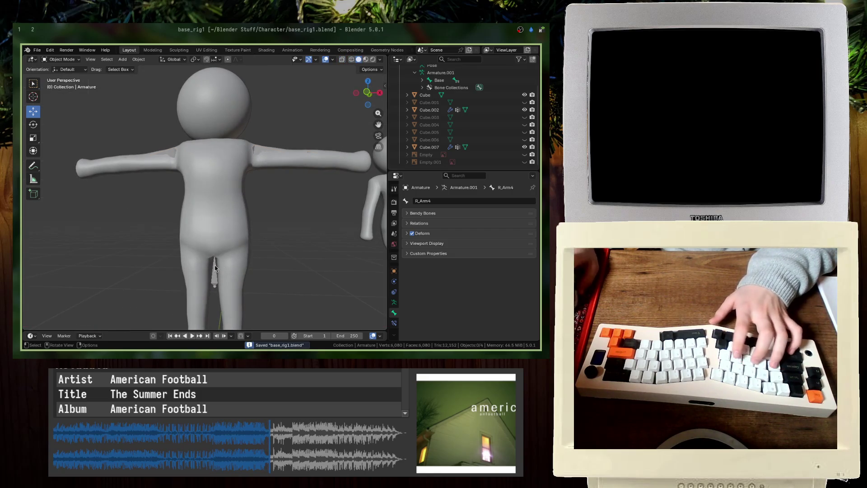
{"action": "key", "text": "ctrl+Tab"}
{"action": "key", "text": "ctrl+Tab"}
{"action": "key", "text": "ctrl+s"}
{"action": "key", "text": "ctrl+Tab"}
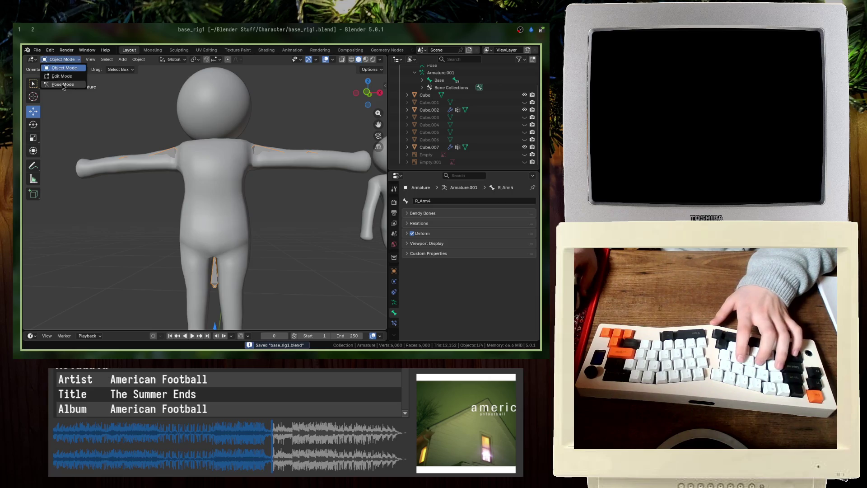
{"action": "key", "text": "ctrl+Tab"}
Step: Select the Cube.007 mesh then the armature and parent With Automatic Weights (Ctrl+P)
{"action": "left_click", "coordinate": [144, 165]}
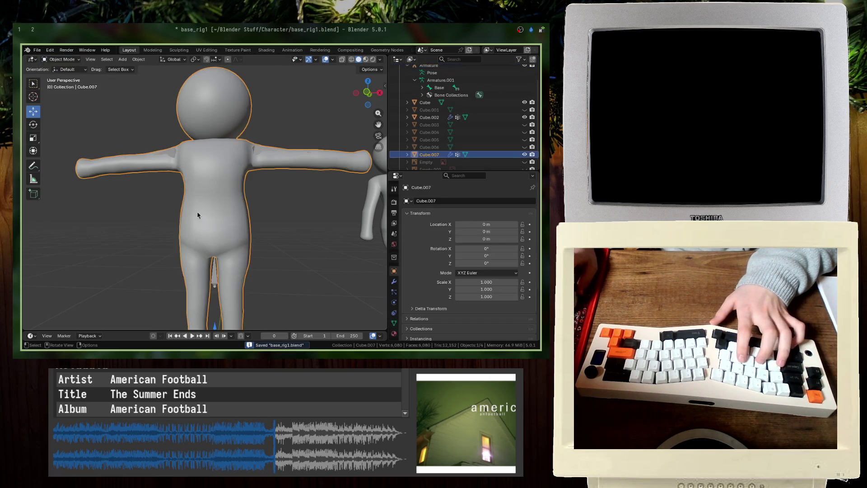
{"action": "left_click", "coordinate": [215, 266]}
{"action": "left_click", "coordinate": [220, 234]}
{"action": "right_click", "coordinate": [223, 225]}
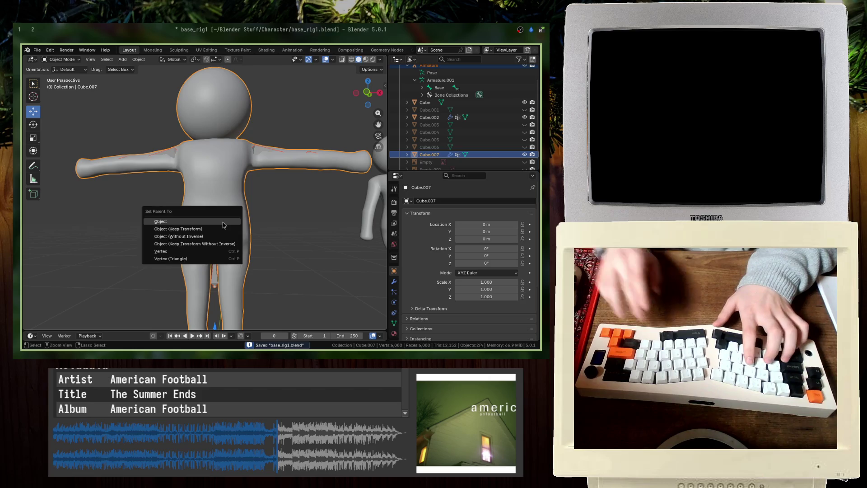
{"action": "key", "text": "Escape"}
{"action": "key", "text": "alt+a"}
{"action": "left_click", "coordinate": [244, 210]}
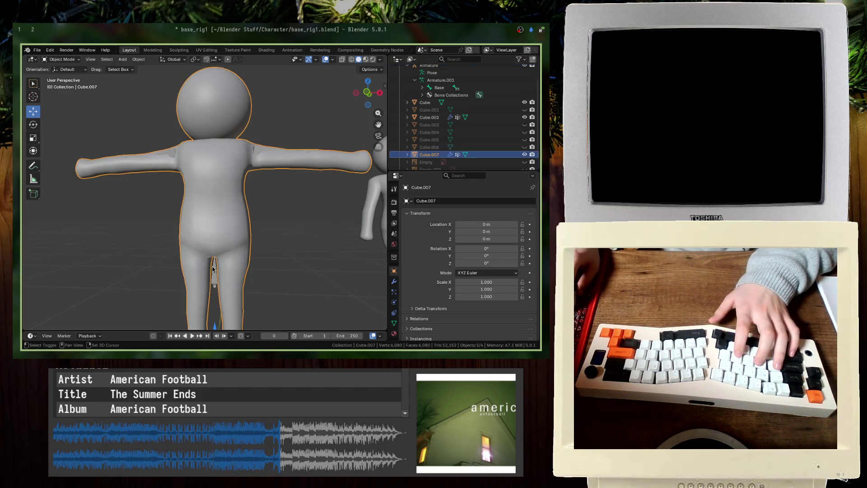
{"action": "key", "text": "alt+a"}
{"action": "left_click", "coordinate": [205, 277]}
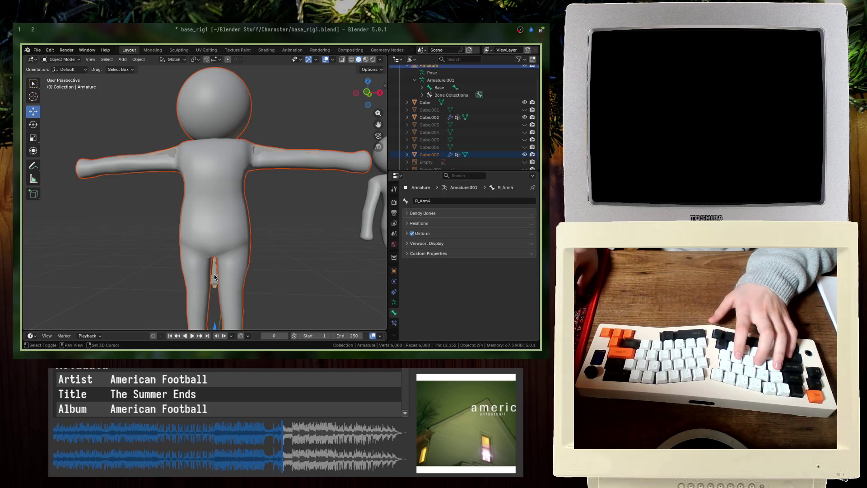
{"action": "key", "text": "ctrl+p"}
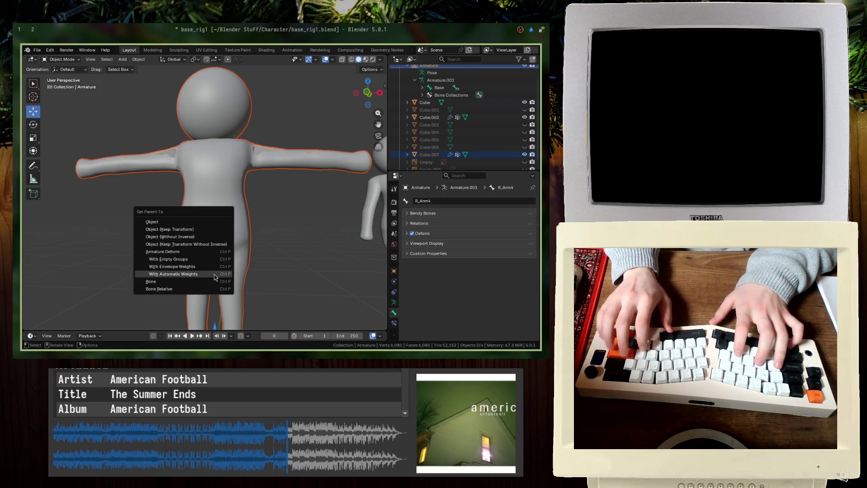
{"action": "left_click", "coordinate": [214, 275]}
Step: Save the file and clear the selection
{"action": "key", "text": "ctrl+s"}
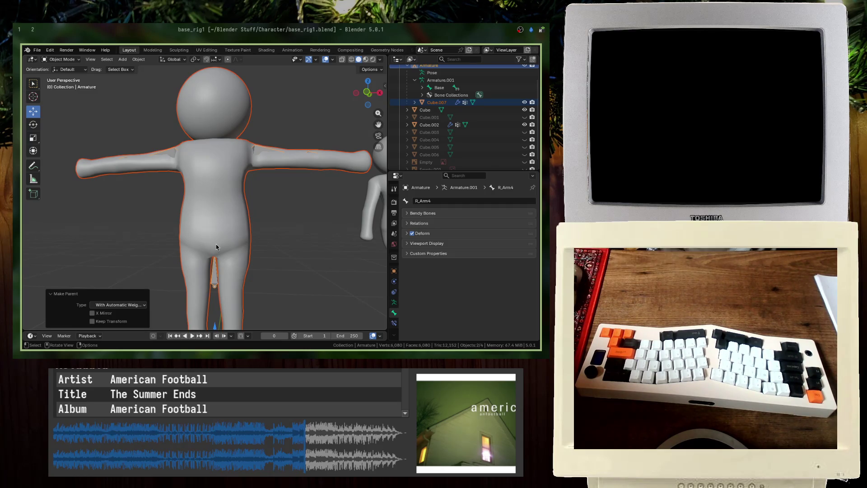
{"action": "key", "text": "ctrl+s"}
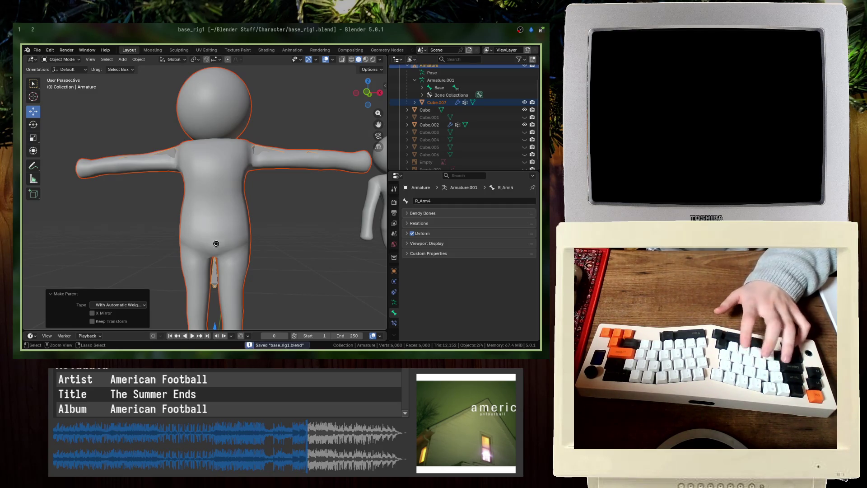
{"action": "key", "text": "alt+a"}
Step: In Pose Mode from the front view, rotate the left upper arm down and tilt the L_Arm1 shoulder up
{"action": "key", "text": "KP_1"}
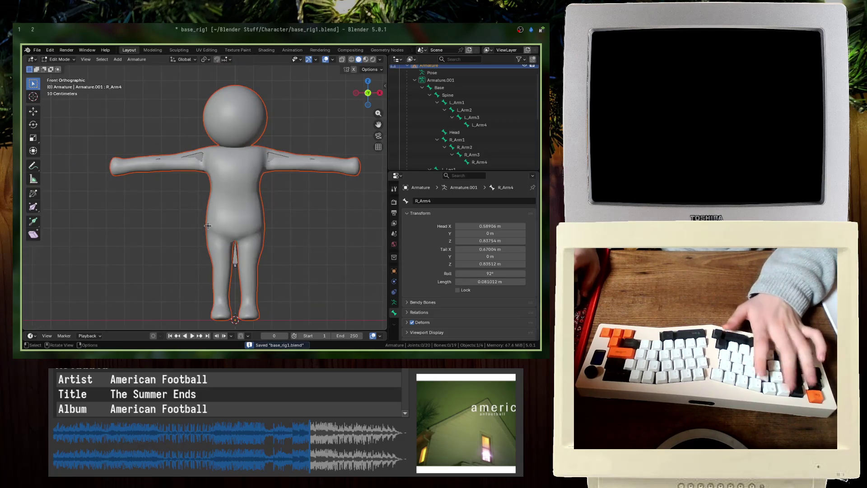
{"action": "left_click", "coordinate": [62, 59]}
{"action": "left_click", "coordinate": [62, 84]}
{"action": "left_click", "coordinate": [201, 161]}
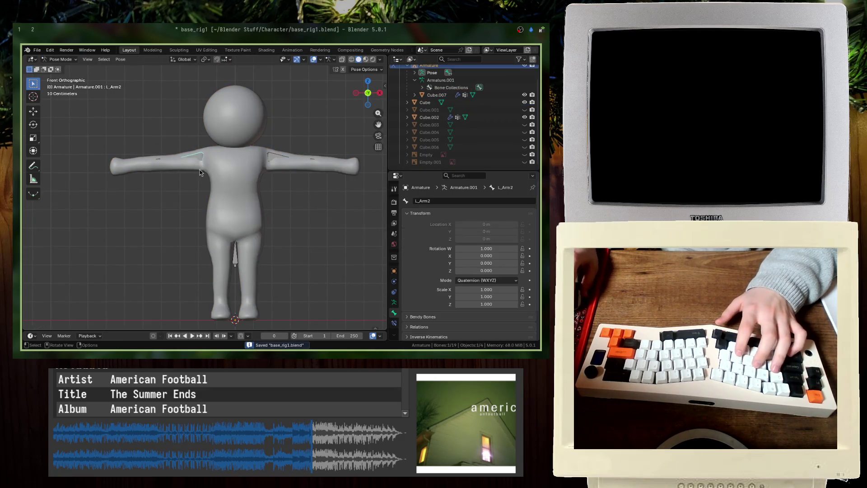
{"action": "key", "text": "r"}
{"action": "left_click", "coordinate": [249, 161]}
{"action": "key", "text": "r"}
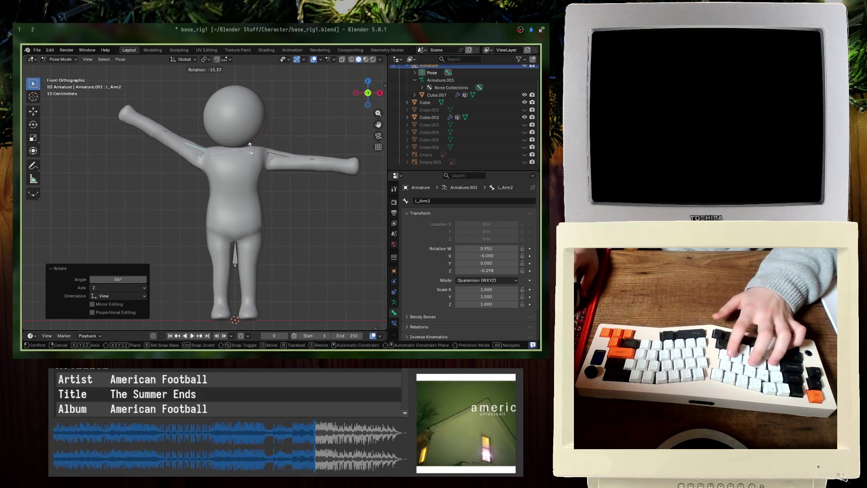
{"action": "left_click", "coordinate": [230, 159]}
{"action": "key", "text": "ctrl+s"}
{"action": "key", "text": "r"}
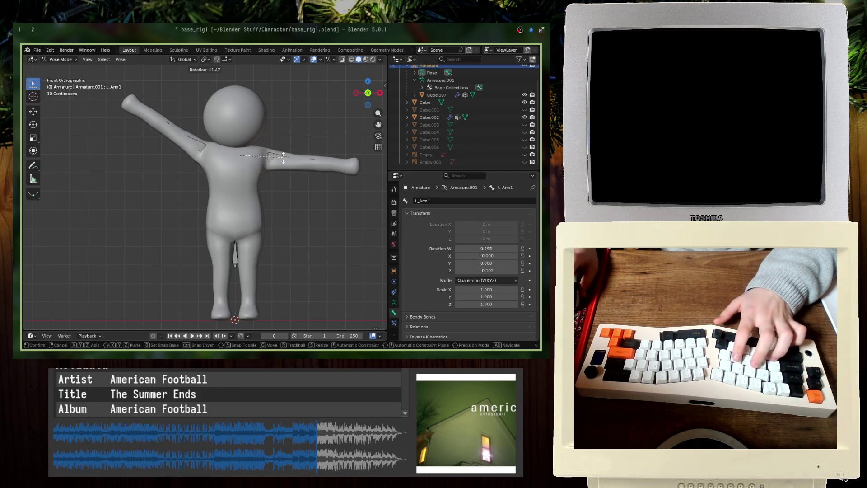
{"action": "left_click", "coordinate": [152, 117]}
Step: Rotate the left forearm L_Arm3 and hand L_Arm4 to bend the arm, then save
{"action": "left_click", "coordinate": [194, 114]}
{"action": "key", "text": "r"}
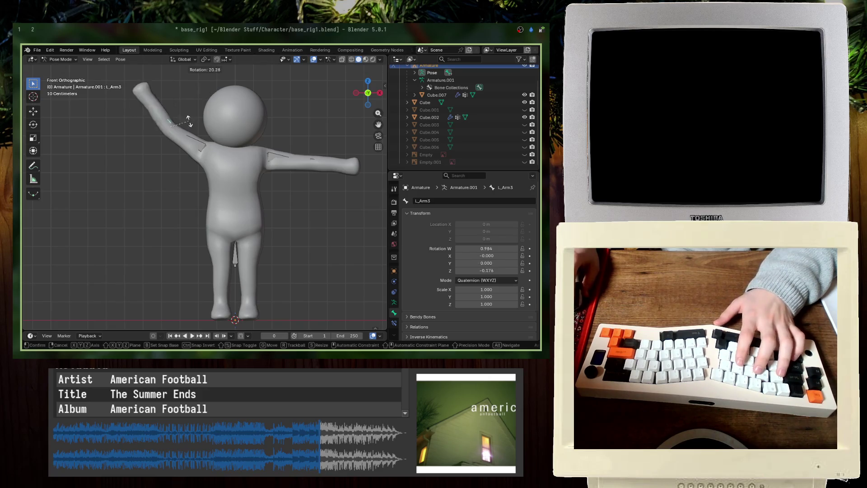
{"action": "left_click", "coordinate": [198, 88]}
{"action": "left_click", "coordinate": [148, 112]}
{"action": "key", "text": "r"}
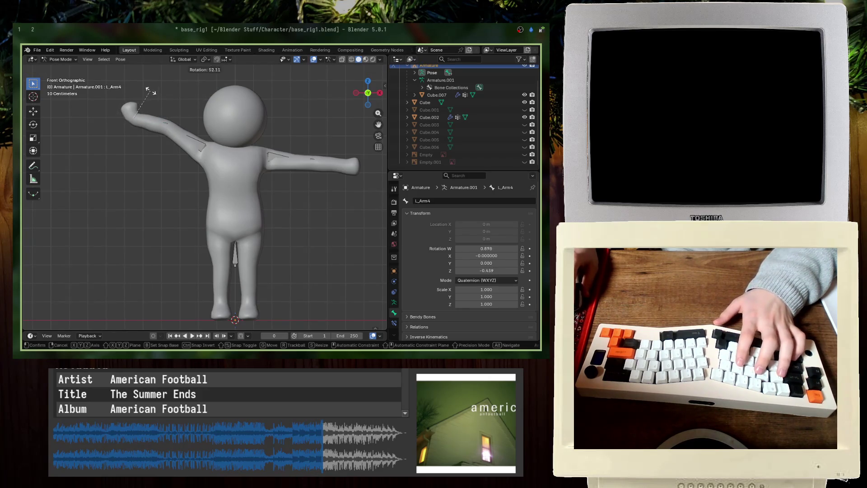
{"action": "left_click", "coordinate": [134, 101]}
{"action": "key", "text": "z"}
{"action": "left_click", "coordinate": [230, 110]}
{"action": "key", "text": "ctrl+s"}
Step: Refine the left upper arm and forearm rotations from an angled view and save
{"action": "mouse_move", "coordinate": [230, 110]}
{"action": "middle_mouse_down"}
{"action": "mouse_move", "coordinate": [216, 132]}
{"action": "mouse_move", "coordinate": [197, 125]}
{"action": "middle_mouse_up"}
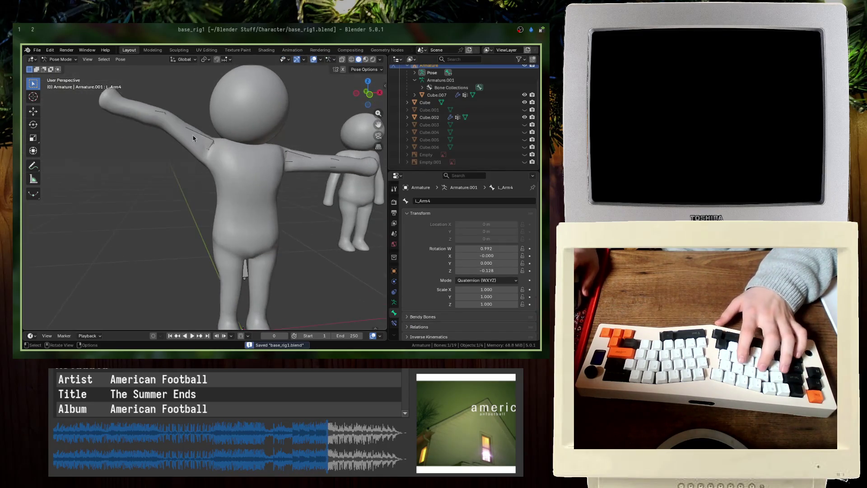
{"action": "left_click", "coordinate": [196, 125]}
{"action": "key", "text": "r"}
{"action": "left_click", "coordinate": [174, 102]}
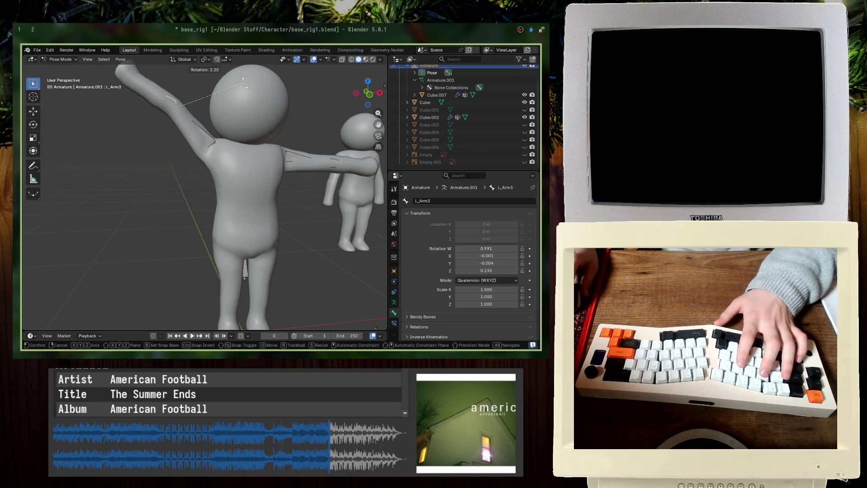
{"action": "key", "text": "r"}
{"action": "left_click", "coordinate": [220, 120]}
{"action": "key", "text": "ctrl+s"}
{"action": "key", "text": "KP_1"}
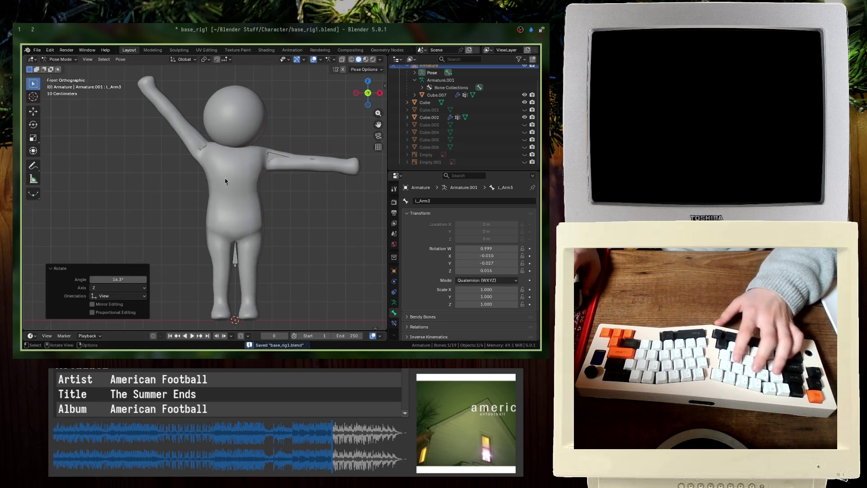
Step: Swing the right upper arm R_Arm2 downward with several successive rotations
{"action": "left_click", "coordinate": [240, 143]}
{"action": "left_click", "coordinate": [278, 159]}
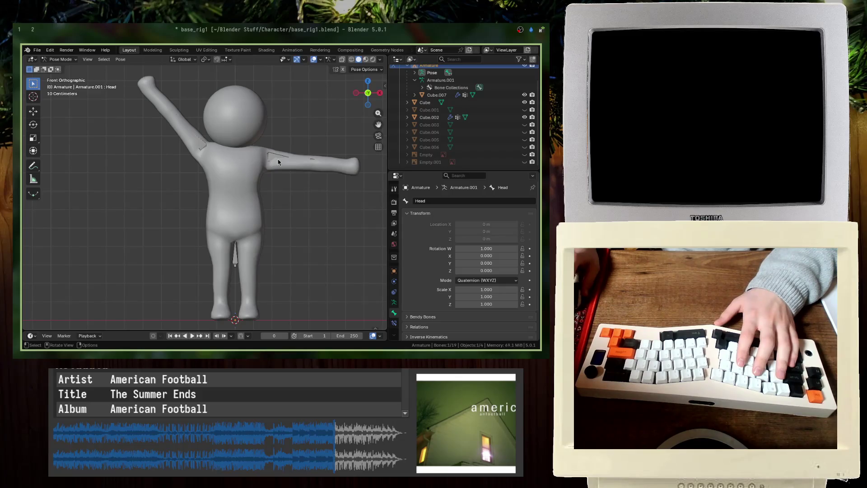
{"action": "key", "text": "r"}
{"action": "left_click", "coordinate": [282, 212]}
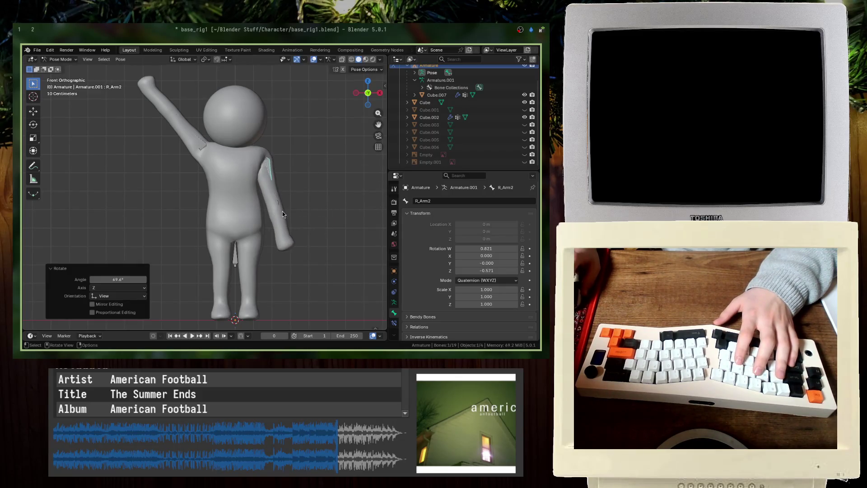
{"action": "key", "text": "r"}
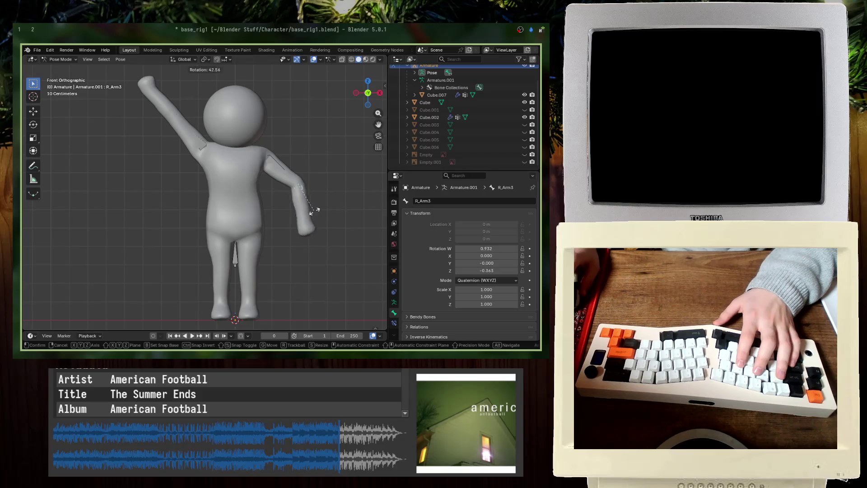
{"action": "left_click", "coordinate": [309, 206]}
{"action": "key", "text": "r"}
{"action": "left_click", "coordinate": [298, 181]}
Step: Bend the right forearm R_Arm3 and turn the right upper arm so the hand reaches the hip
{"action": "left_click", "coordinate": [288, 205]}
{"action": "key", "text": "r"}
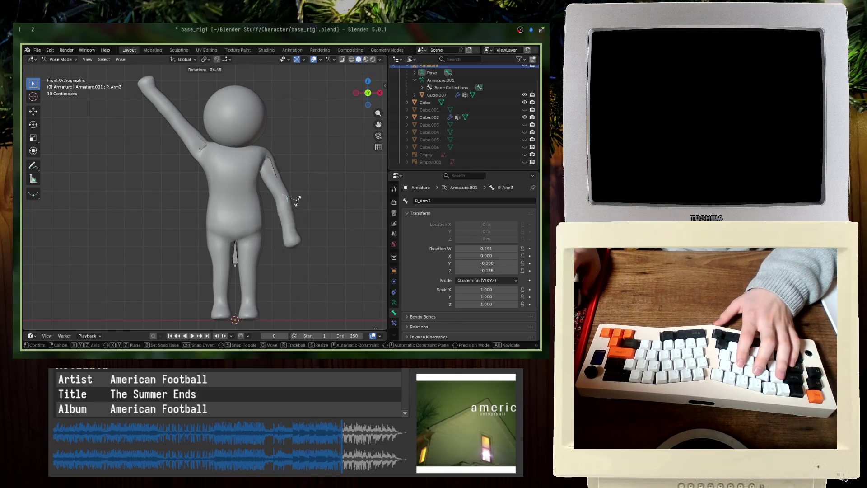
{"action": "left_click", "coordinate": [282, 210]}
{"action": "key", "text": "r"}
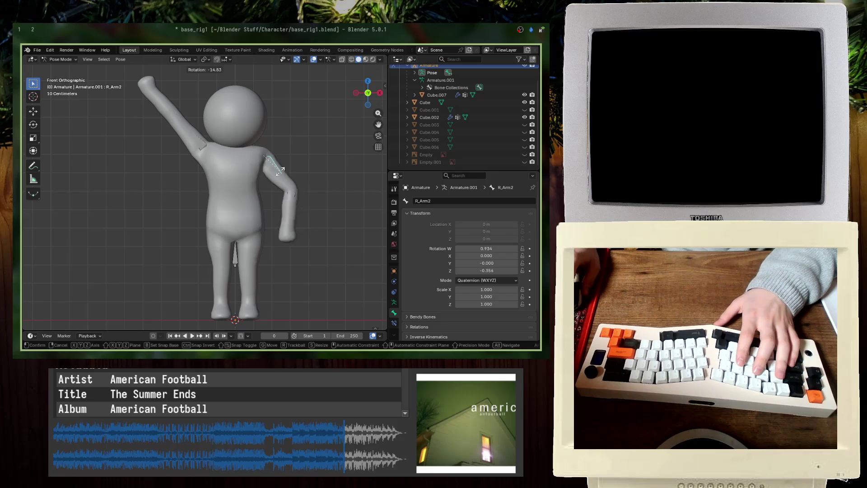
{"action": "left_click", "coordinate": [290, 170]}
{"action": "key", "text": "r"}
{"action": "left_click", "coordinate": [275, 200]}
{"action": "left_click", "coordinate": [282, 165]}
{"action": "key", "text": "r"}
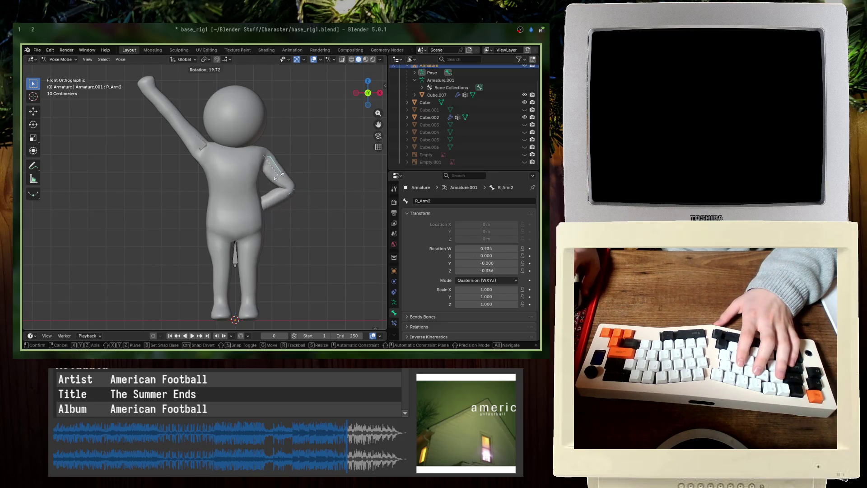
{"action": "left_click", "coordinate": [272, 178]}
Step: Lower the left upper arm and rotate forearm L_Arm3 so the left hand rests on the hip, then save
{"action": "mouse_move", "coordinate": [271, 177]}
{"action": "middle_mouse_down"}
{"action": "mouse_move", "coordinate": [235, 182]}
{"action": "mouse_move", "coordinate": [249, 163]}
{"action": "middle_mouse_up"}
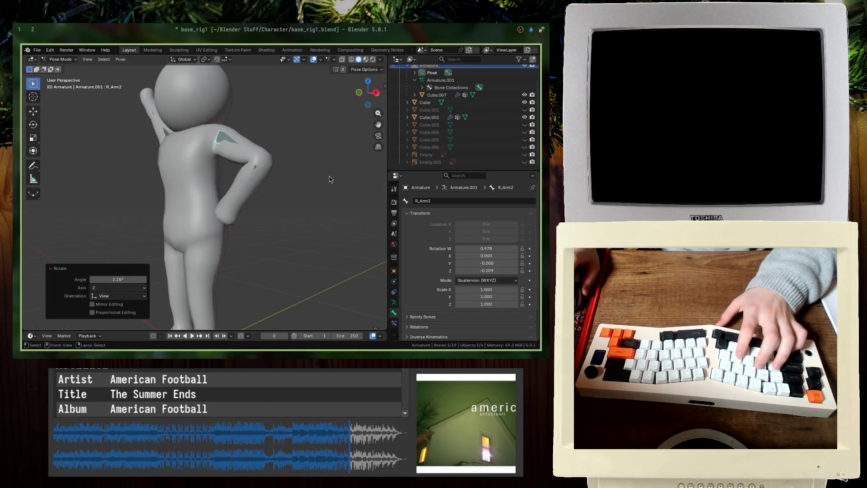
{"action": "left_click", "coordinate": [166, 118]}
{"action": "key", "text": "r"}
{"action": "left_click", "coordinate": [163, 190]}
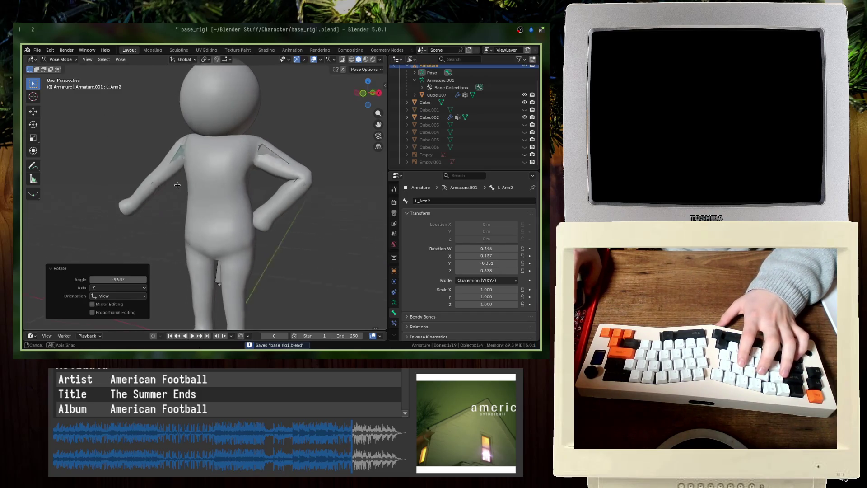
{"action": "middle_click_drag", "start_coordinate": [163, 190], "coordinate": [169, 197]}
{"action": "left_click", "coordinate": [170, 200]}
{"action": "key", "text": "r"}
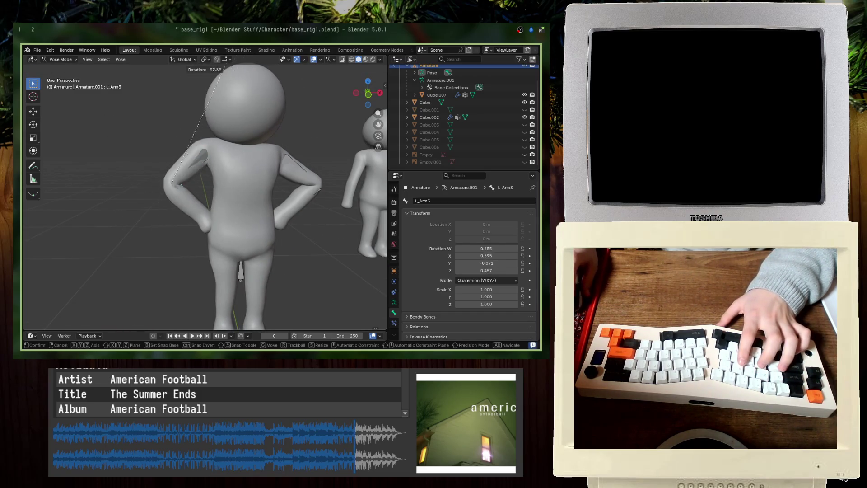
{"action": "left_click", "coordinate": [203, 156]}
{"action": "key", "text": "ctrl+s"}
Step: Orbit around the posed character and show its material colours in the viewport
{"action": "middle_click_drag", "start_coordinate": [203, 156], "coordinate": [274, 220]}
{"action": "scroll", "coordinate": [275, 219], "scroll_direction": "down", "scroll_amount": 3}
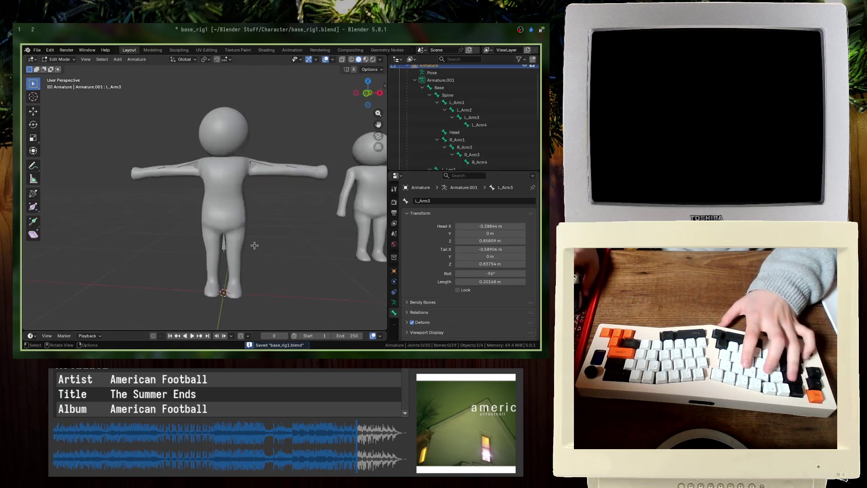
{"action": "middle_click_drag", "start_coordinate": [254, 245], "coordinate": [262, 240]}
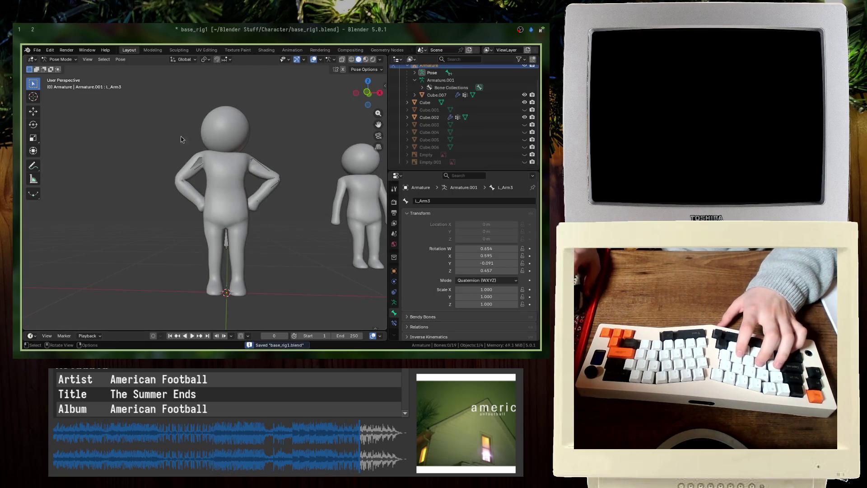
{"action": "key", "text": "z"}
{"action": "mouse_move", "coordinate": [101, 154]}
{"action": "middle_mouse_down"}
{"action": "mouse_move", "coordinate": [96, 181]}
{"action": "mouse_move", "coordinate": [101, 165]}
{"action": "mouse_move", "coordinate": [91, 160]}
{"action": "mouse_move", "coordinate": [113, 149]}
{"action": "middle_mouse_up"}
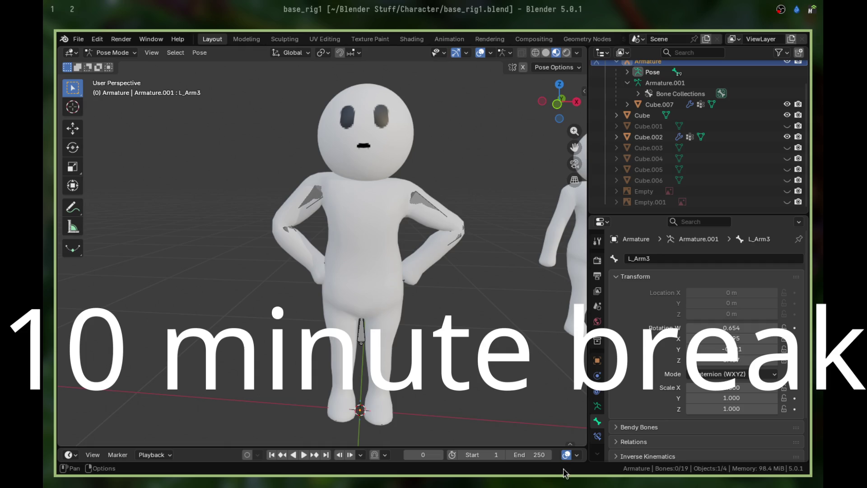
Step: Save the file, maximize the 3D viewport and shift the view so the character sits right
{"action": "key", "text": "ctrl+s"}
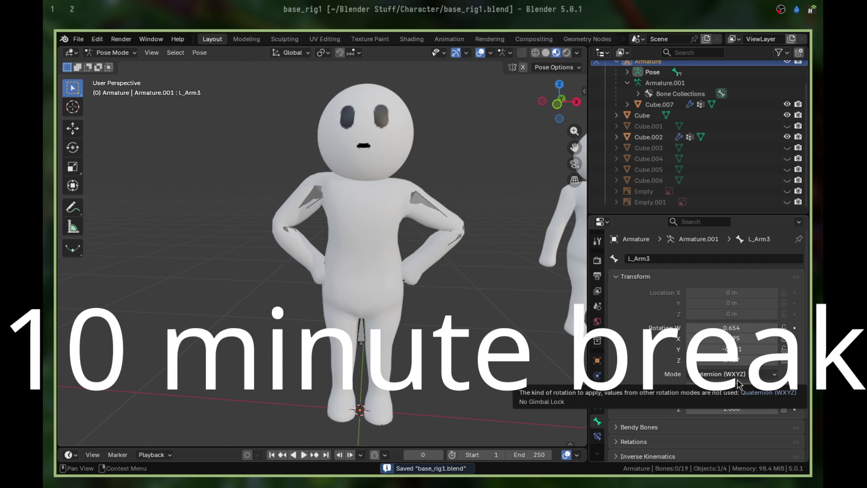
{"action": "key", "text": "ctrl+space"}
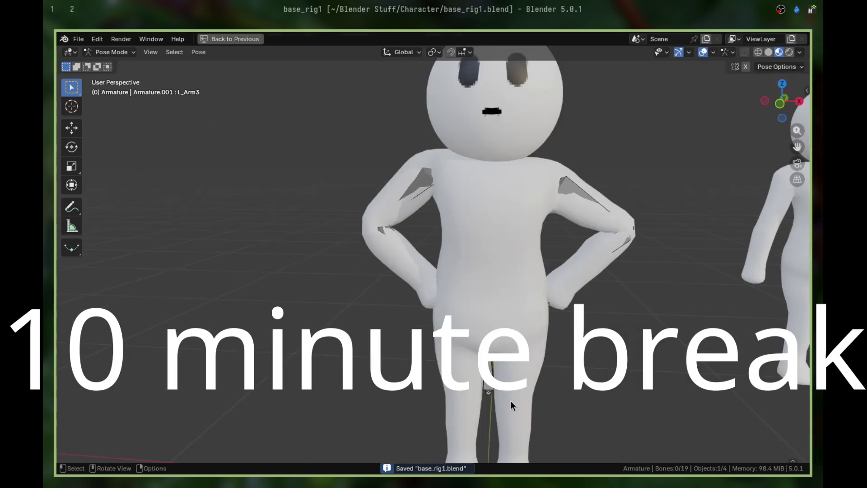
{"action": "scroll", "coordinate": [511, 401], "scroll_direction": "down", "scroll_amount": 4}
{"action": "scroll", "coordinate": [511, 400], "scroll_direction": "up", "scroll_amount": 1}
{"action": "scroll", "coordinate": [511, 401], "scroll_direction": "up", "scroll_amount": 2}
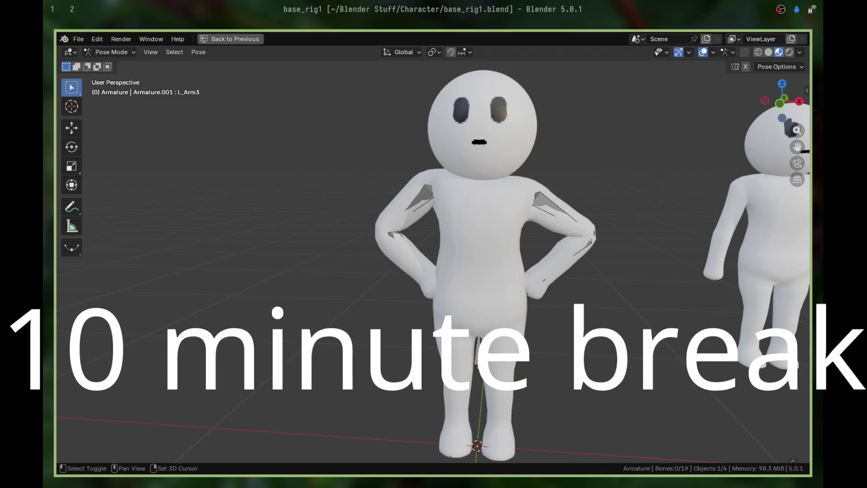
{"action": "middle_click_drag", "start_coordinate": [652, 412], "coordinate": [731, 411], "text": "shift"}
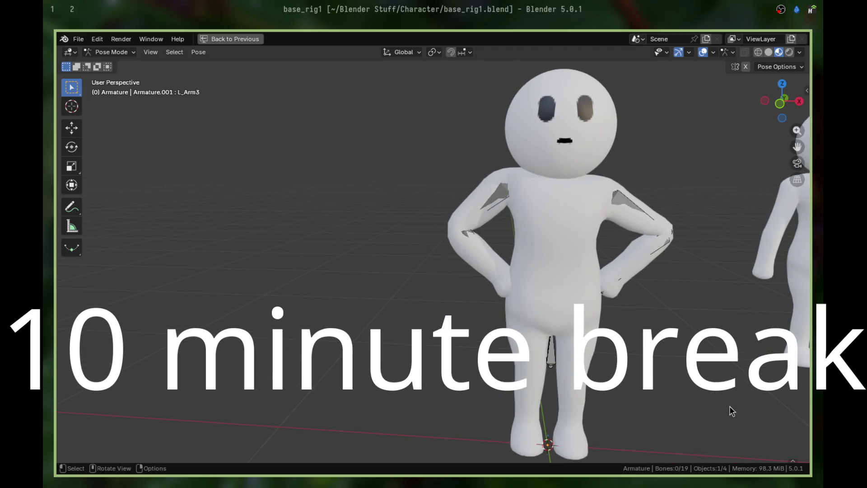